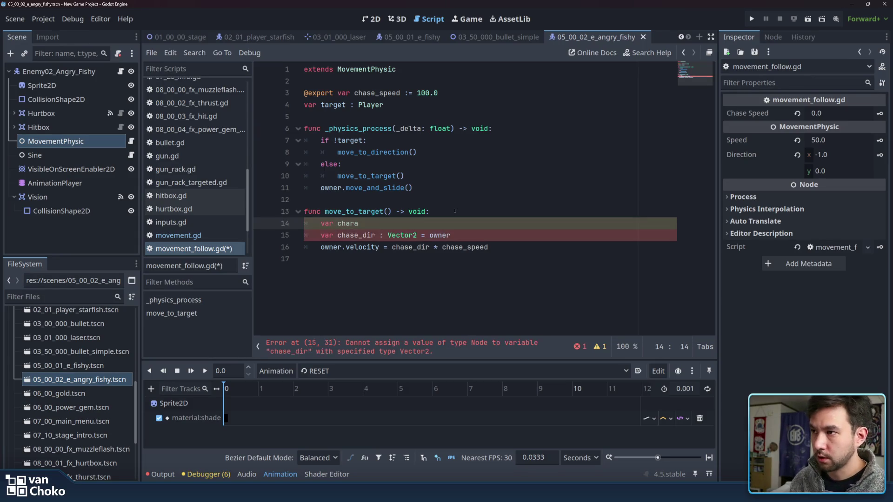
# Step: Declare 'var chara : CharacterBody2D = owner' in move_to_target
pyautogui.write(' =')
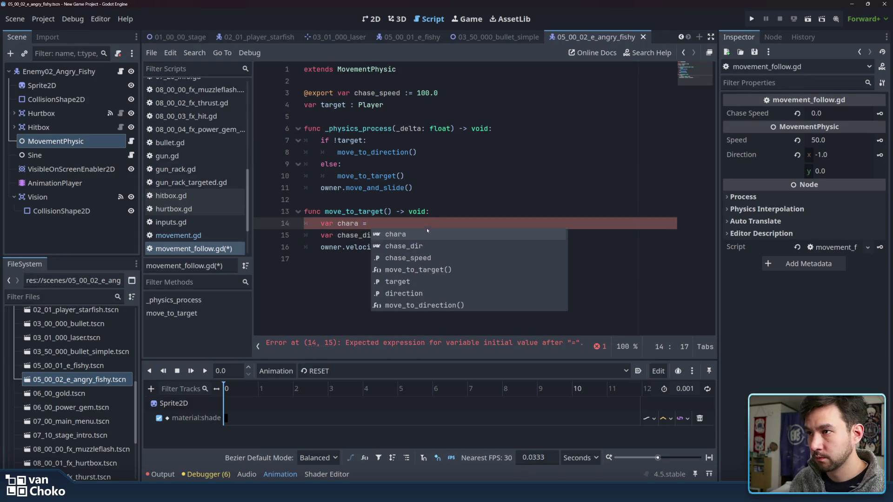
pyautogui.press('Escape')
pyautogui.press('Down')
pyautogui.press('End')
pyautogui.hotkey('ctrl', 'shift', 'Left')
pyautogui.hotkey('ctrl', 'c')
pyautogui.press('Up')
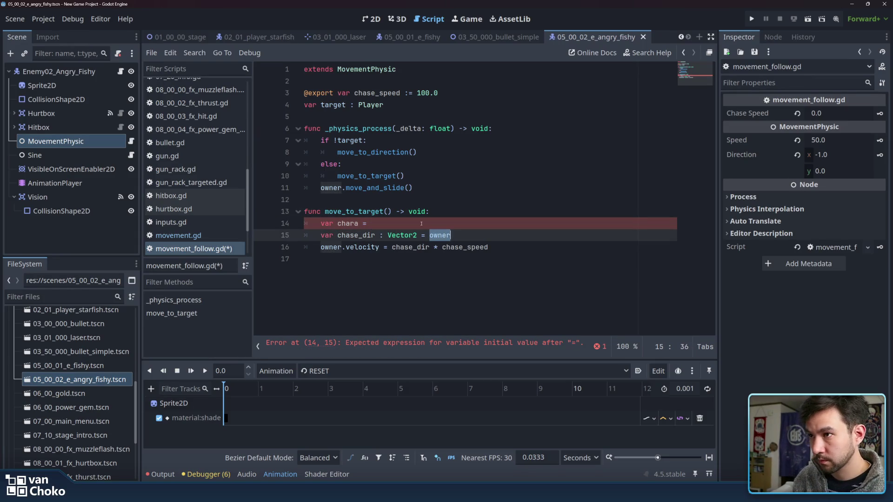
pyautogui.hotkey('ctrl', 'v')
pyautogui.click(361, 224)
pyautogui.write(':  ')
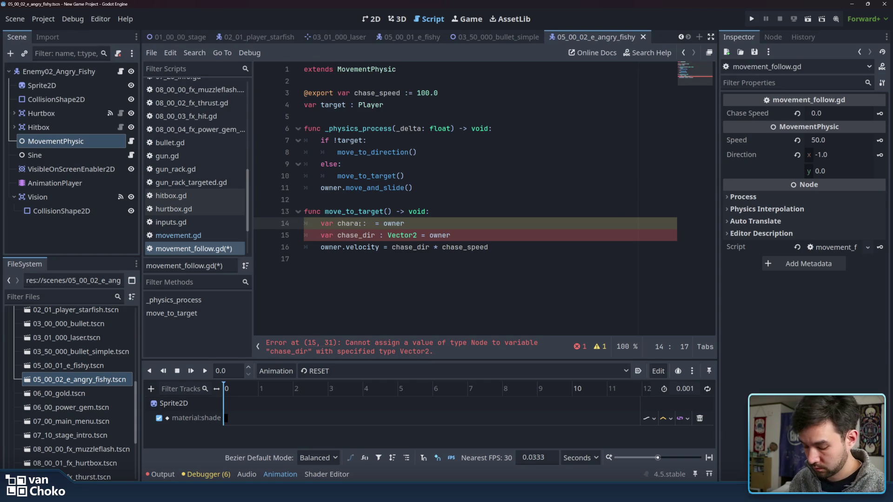
pyautogui.write('Chara')
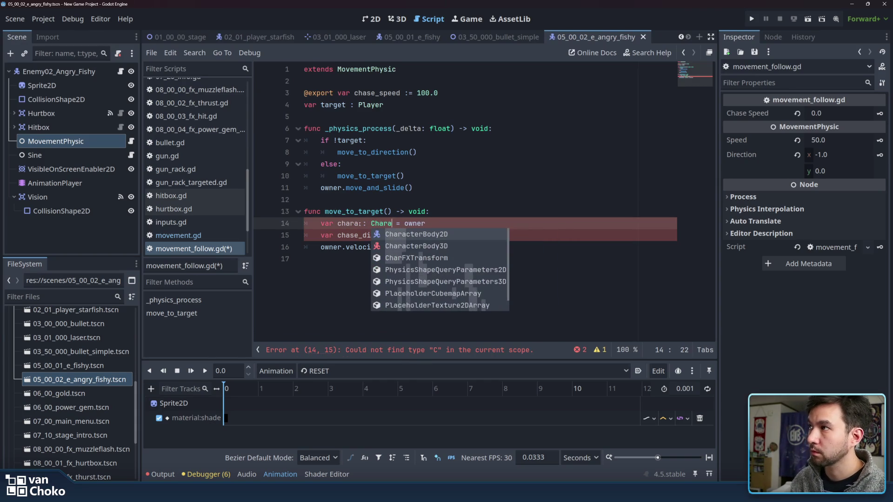
pyautogui.press('Return')
# Step: Replace owner on line 15 with 'chara.' and browse chara's autocomplete members
pyautogui.doubleClick(476, 236)
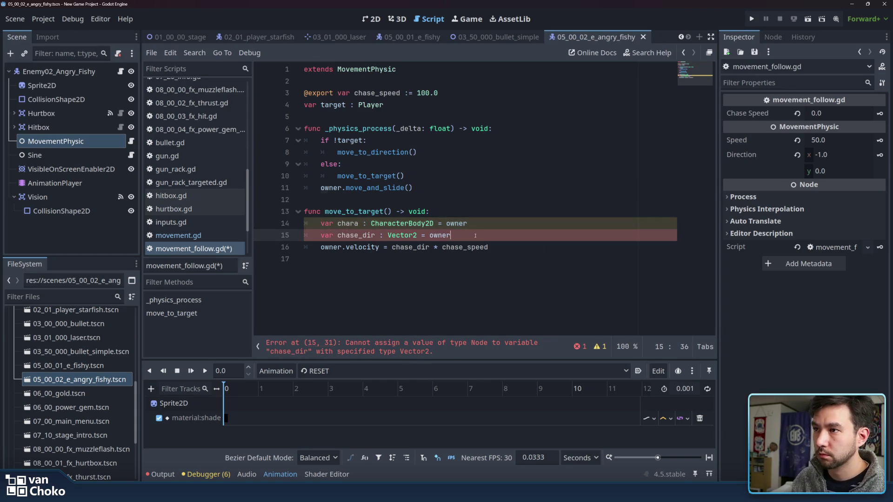
pyautogui.write('chara.')
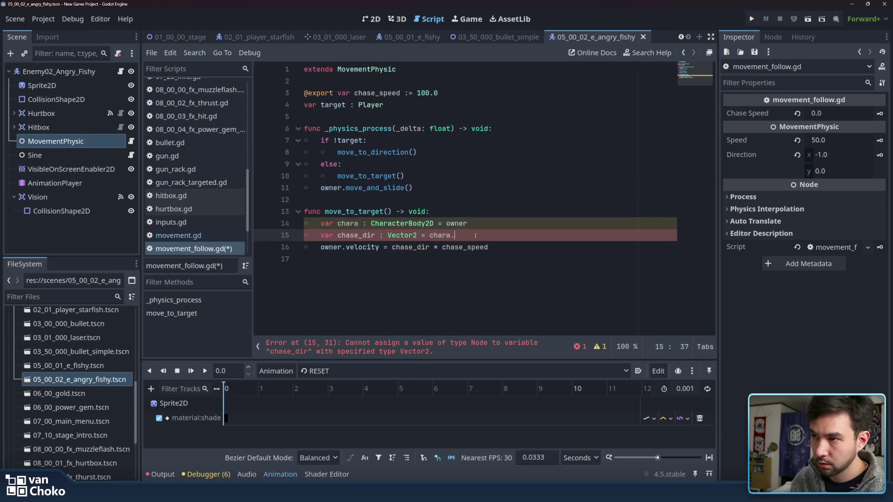
pyautogui.press('Escape')
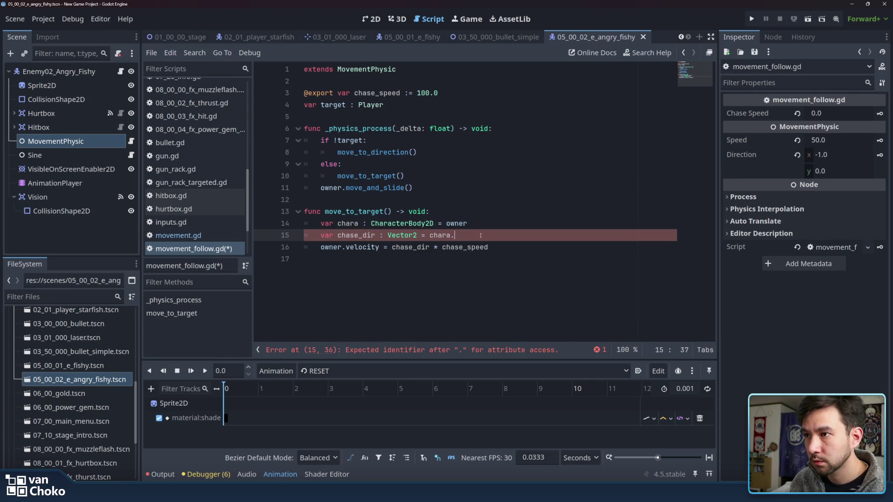
pyautogui.write('.')
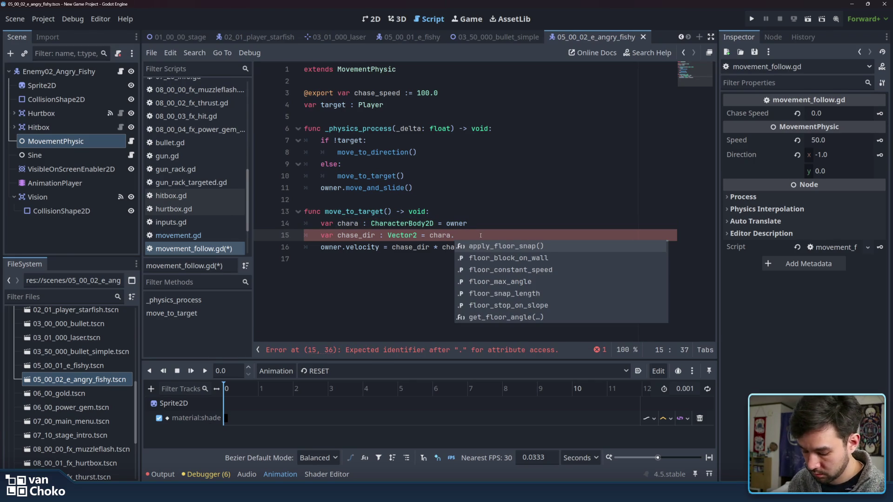
pyautogui.write('dire')
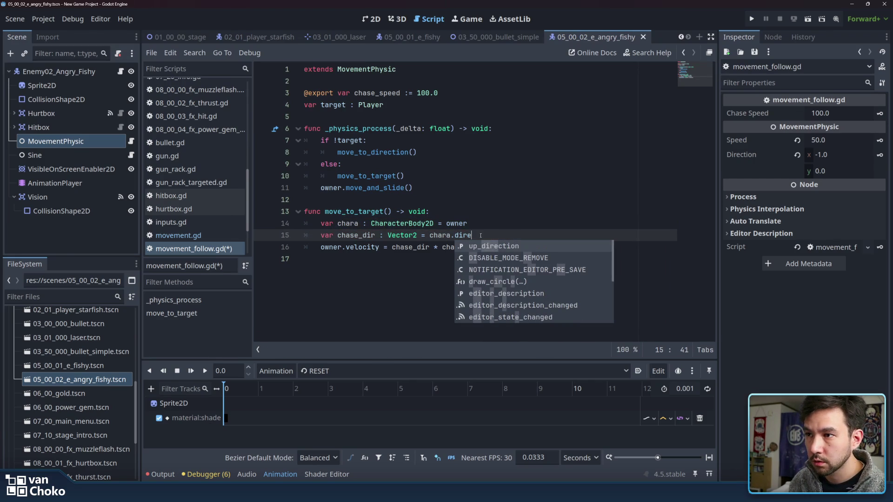
pyautogui.press('BackSpace')
pyautogui.press('BackSpace')
pyautogui.press('BackSpace')
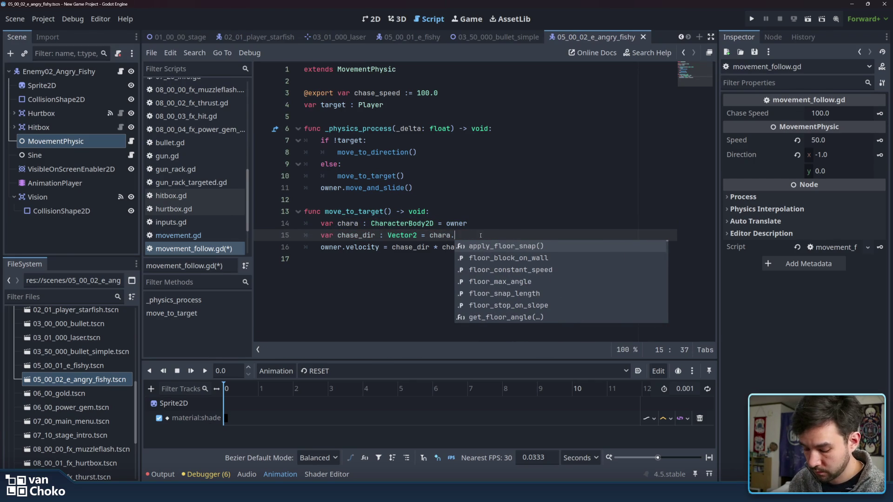
pyautogui.write('mo')
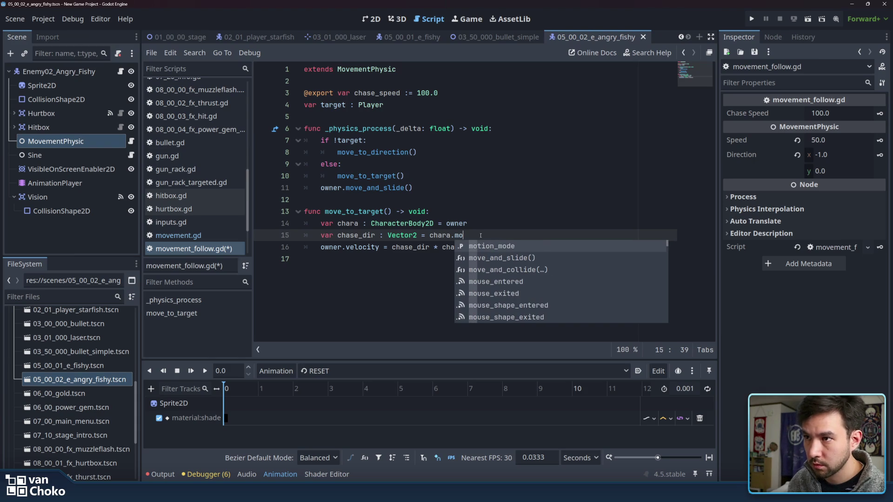
pyautogui.scroll(-4, 496, 253)
pyautogui.scroll(-10, 496, 254)
pyautogui.scroll(-8, 496, 254)
pyautogui.scroll(-6, 495, 254)
pyautogui.scroll(-8, 514, 292)
pyautogui.scroll(-3, 515, 292)
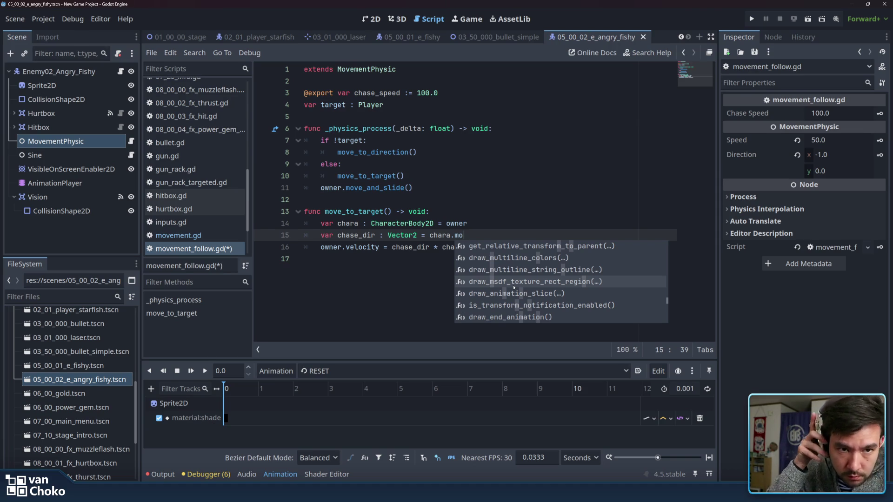
pyautogui.click(527, 234)
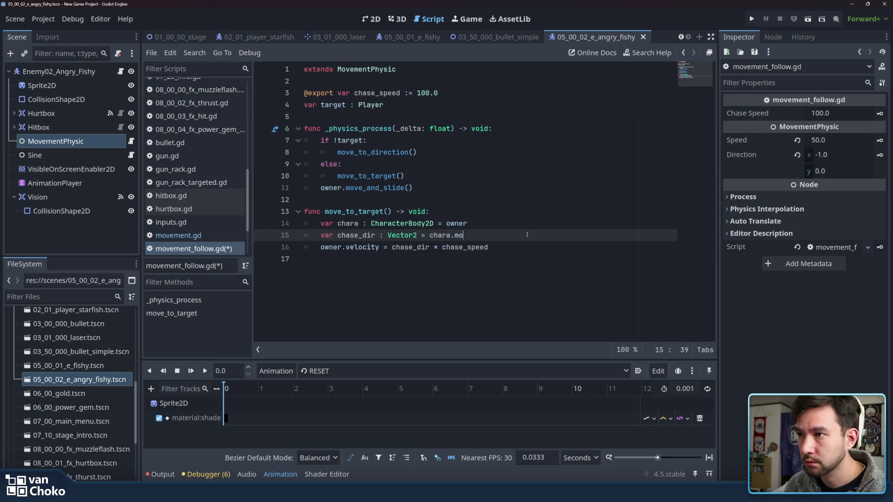
# Step: Bring up the 'Video Game Study Lounge' YouTube music stream
pyautogui.moveTo(496, 493)
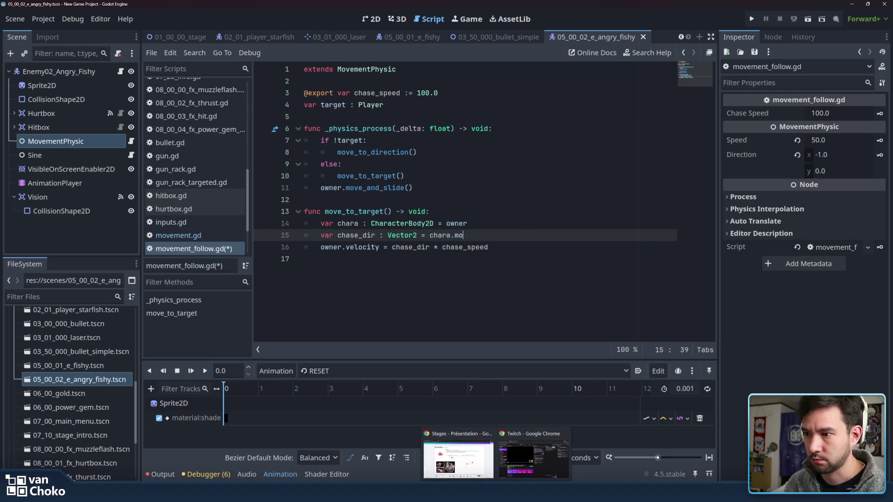
pyautogui.moveTo(513, 476)
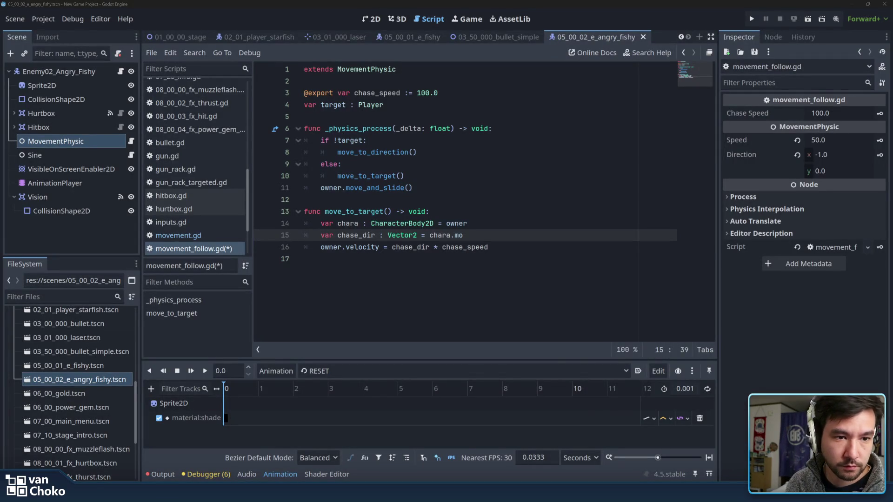
pyautogui.doubleClick(779, 292)
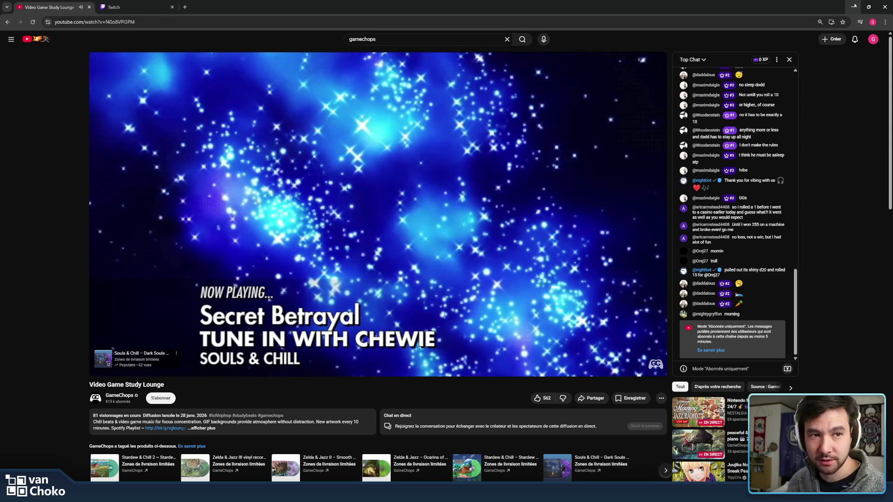
pyautogui.moveTo(148, 341)
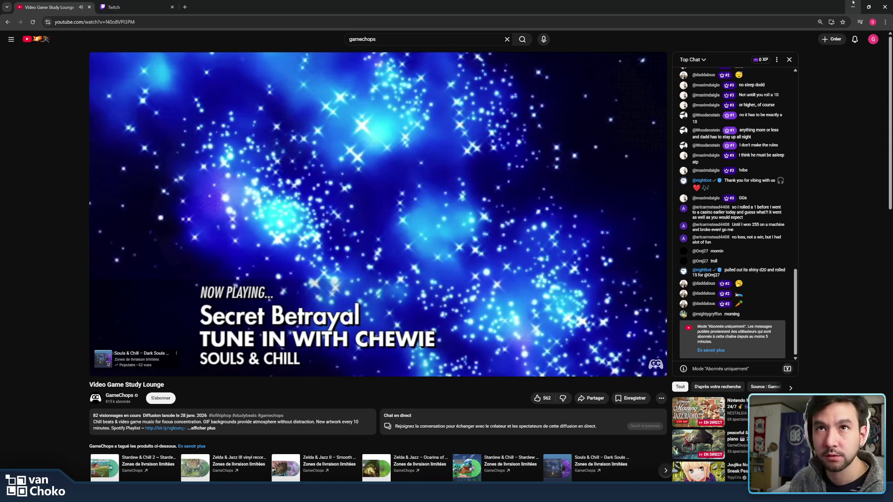
pyautogui.click(853, 3)
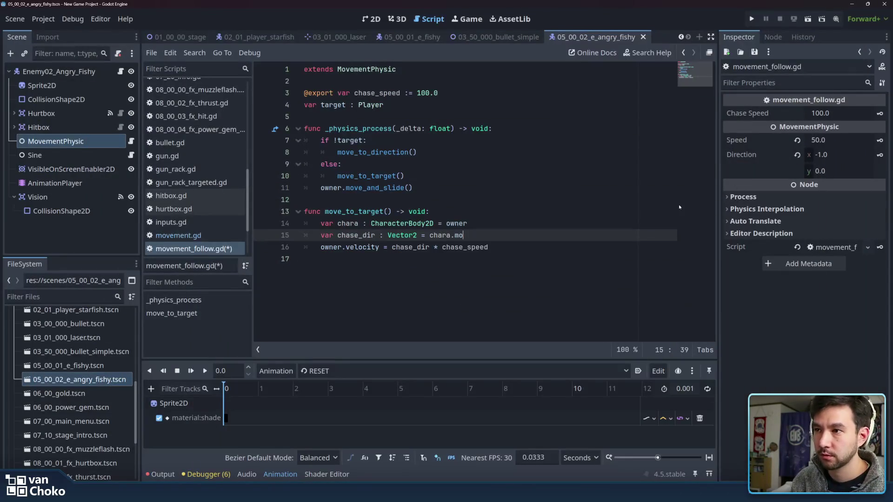
# Step: Delete the unfinished 'chara.mo' expression from the chase_dir line
pyautogui.click(553, 263)
pyautogui.click(489, 247)
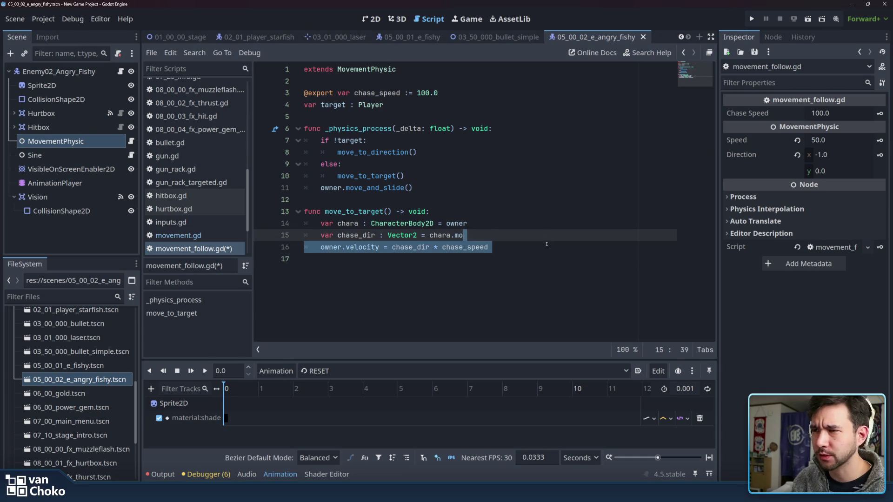
pyautogui.moveTo(489, 247)
pyautogui.mouseDown()
pyautogui.moveTo(362, 235)
pyautogui.moveTo(355, 222)
pyautogui.mouseUp()
pyautogui.moveTo(464, 235); pyautogui.dragTo(430, 235)
pyautogui.press('BackSpace')
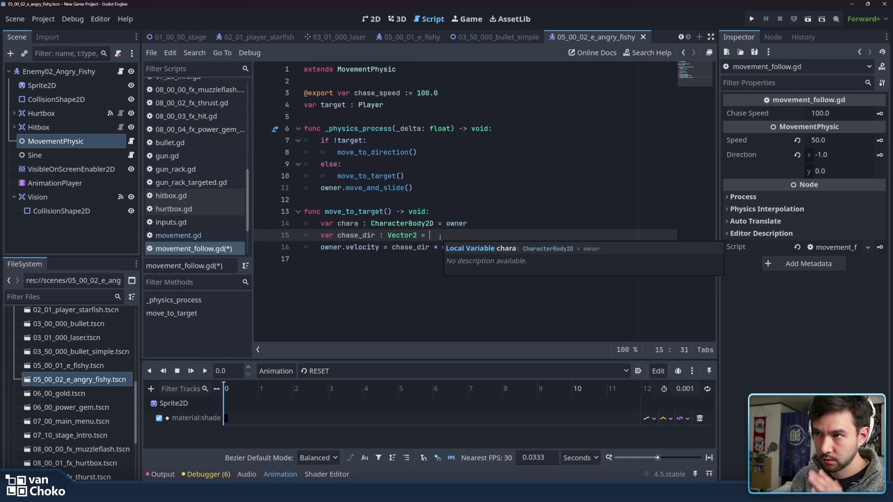
# Step: Try 'Vector2.' as chase_dir's value, then replace it with 'position.'
pyautogui.write('Vector')
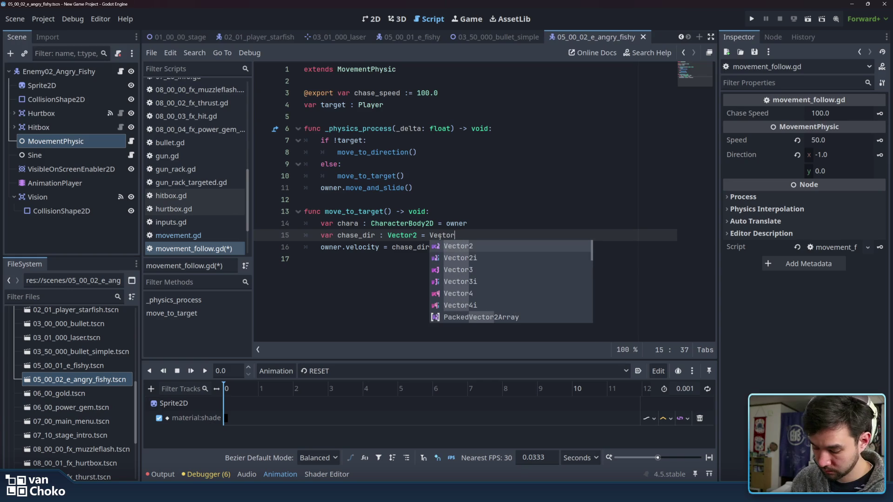
pyautogui.write('2.')
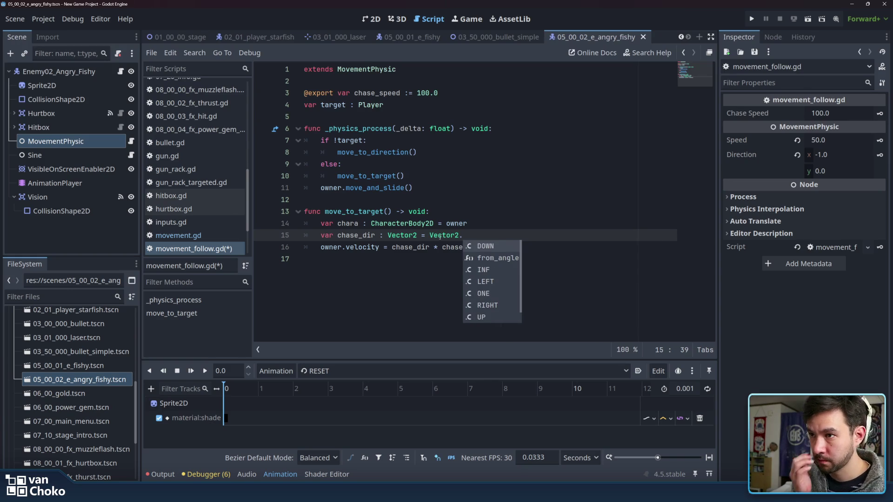
pyautogui.scroll(-7, 497, 269)
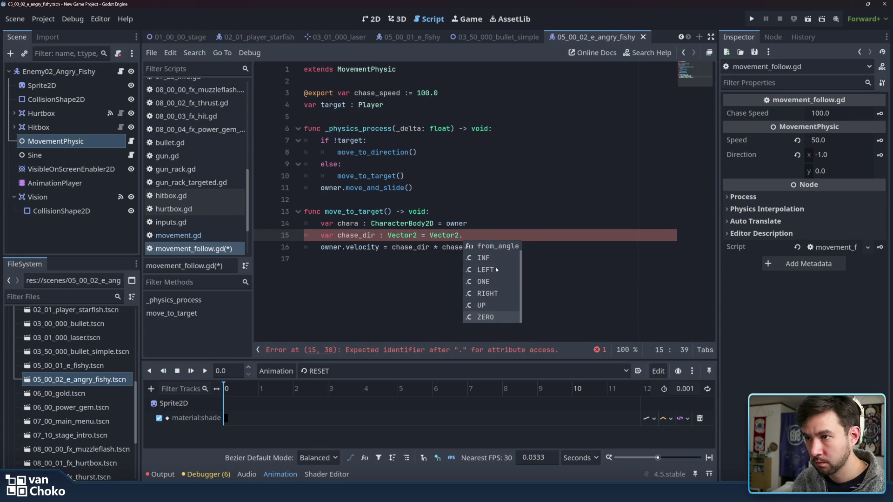
pyautogui.scroll(7, 497, 270)
pyautogui.press('Escape')
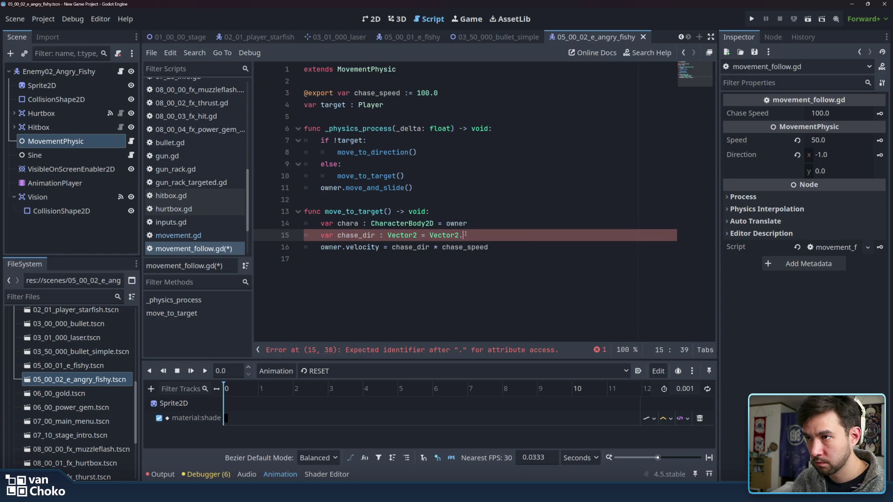
pyautogui.hotkey('ctrl', 'shift', 'Left')
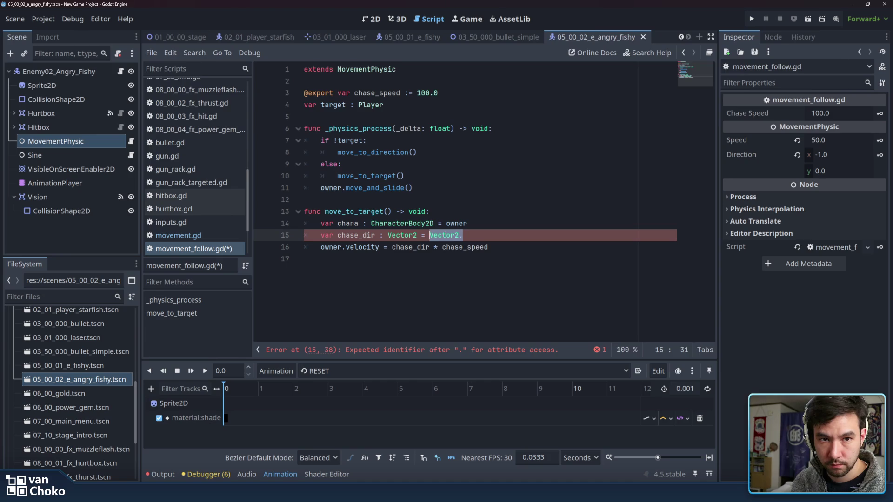
pyautogui.moveTo(445, 234)
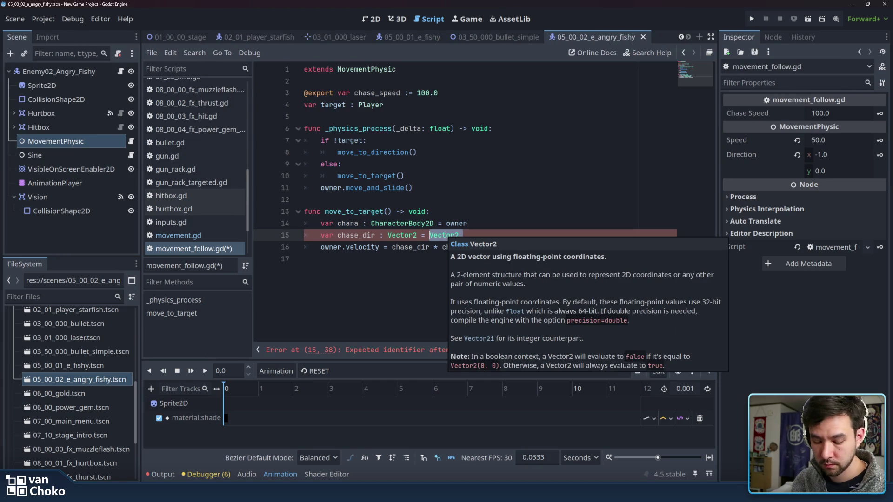
pyautogui.press('BackSpace')
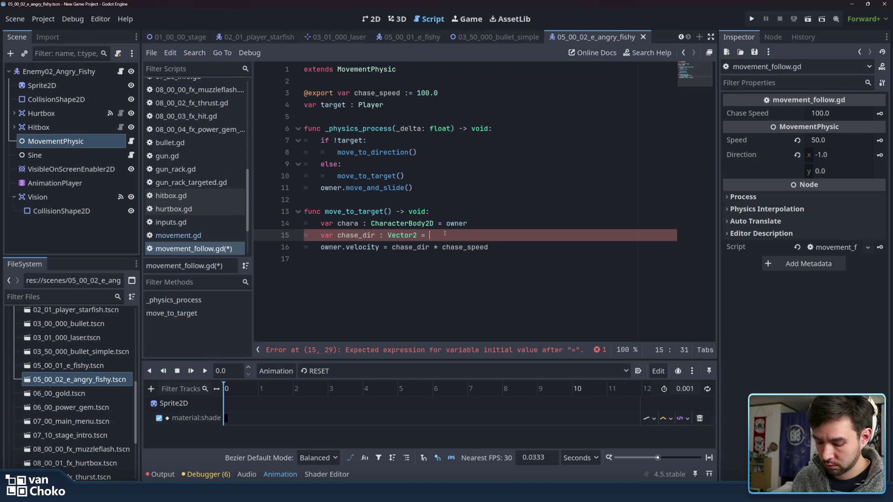
pyautogui.write('po')
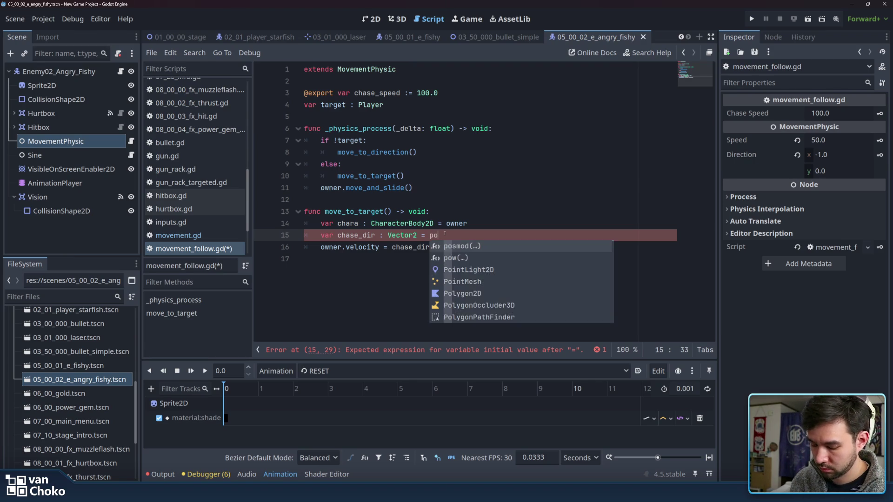
pyautogui.write('sition')
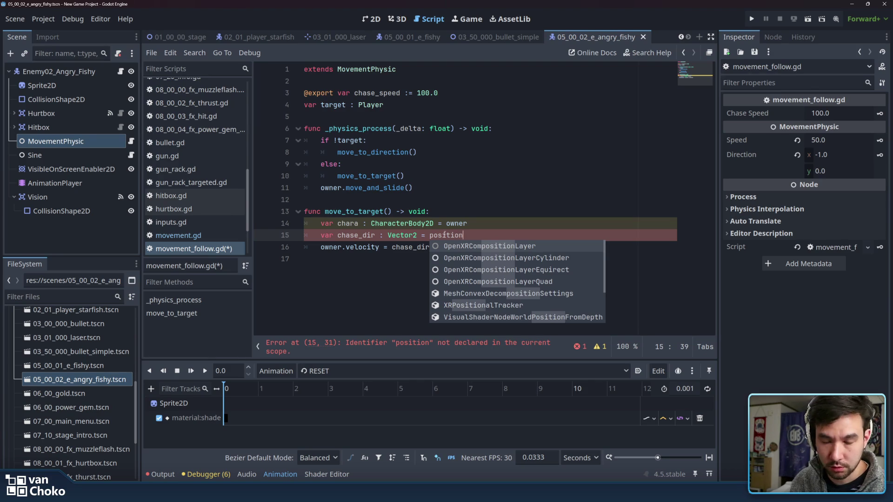
pyautogui.write('.')
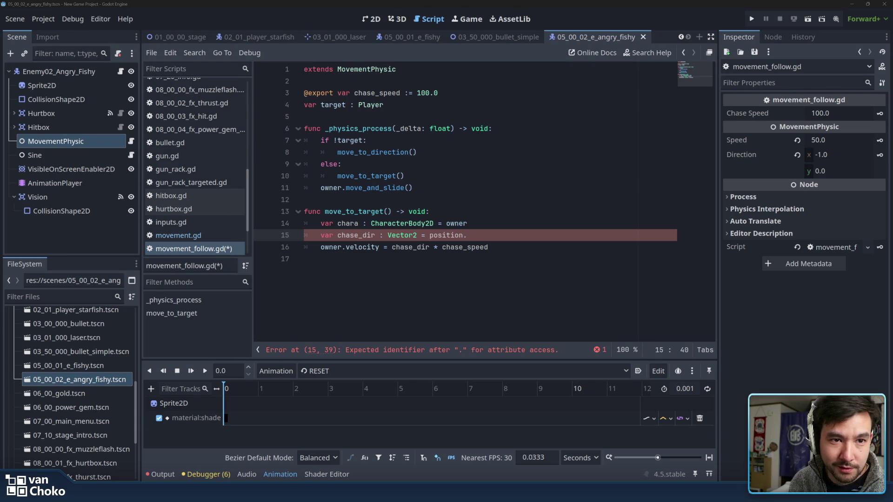
pyautogui.moveTo(496, 493)
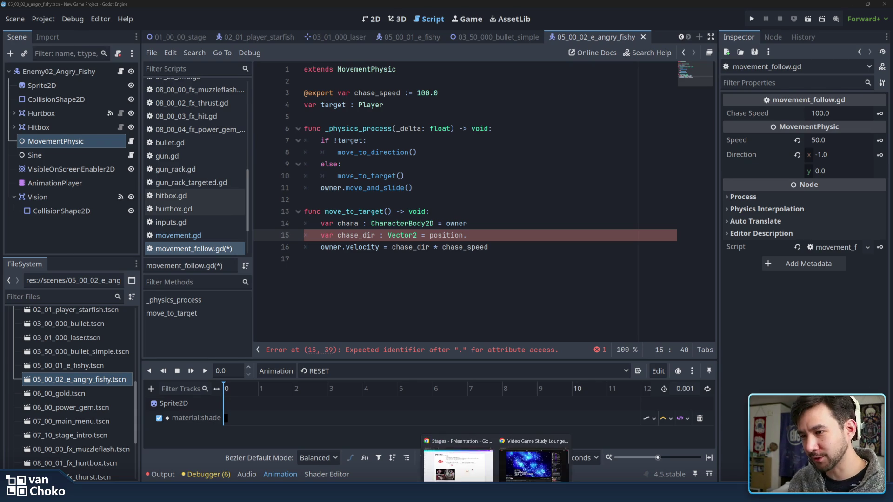
pyautogui.click(460, 453)
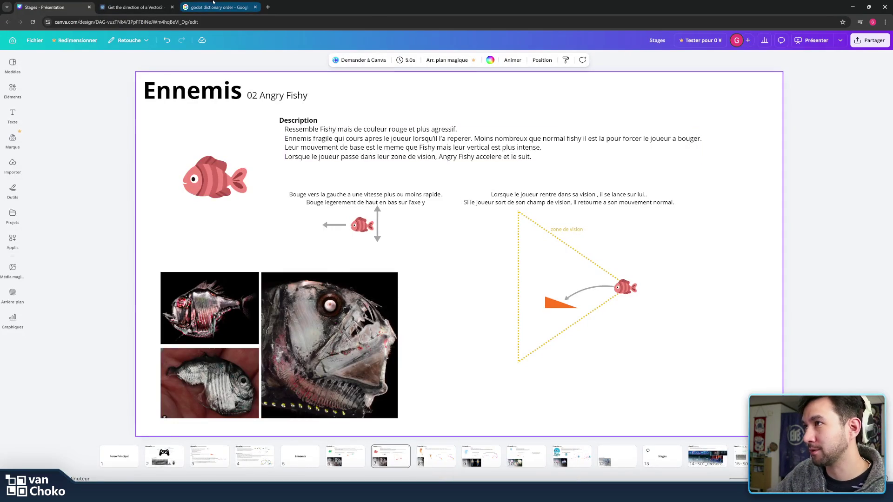
# Step: Search Google for 'Dark Souls 3 secret betrayal'
pyautogui.click(218, 7)
pyautogui.moveTo(138, 43); pyautogui.dragTo(11, 48)
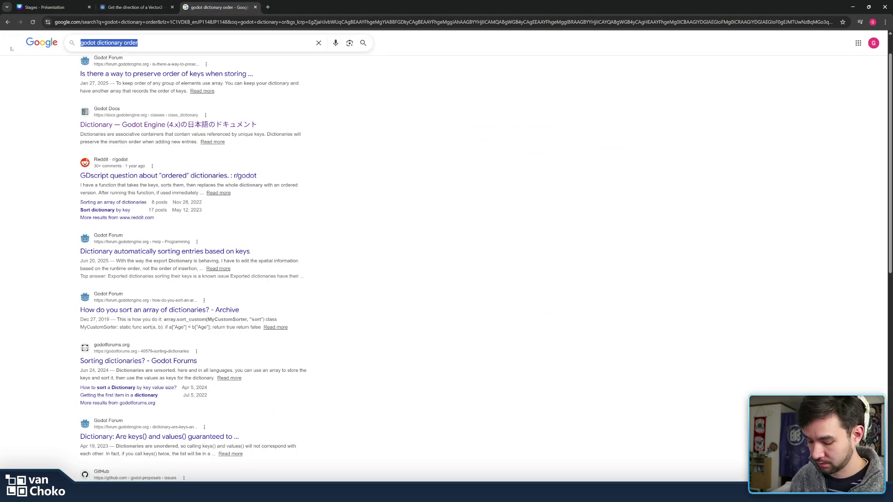
pyautogui.write('Dark Souls 3 ser')
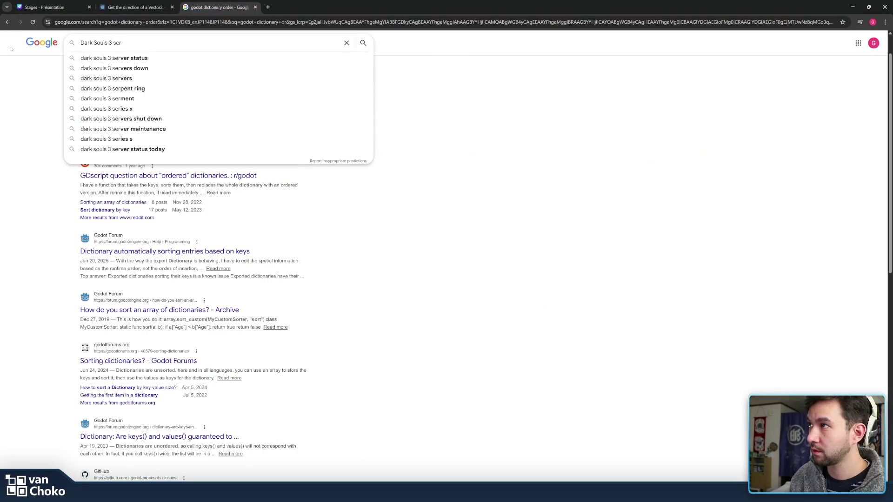
pyautogui.write('c')
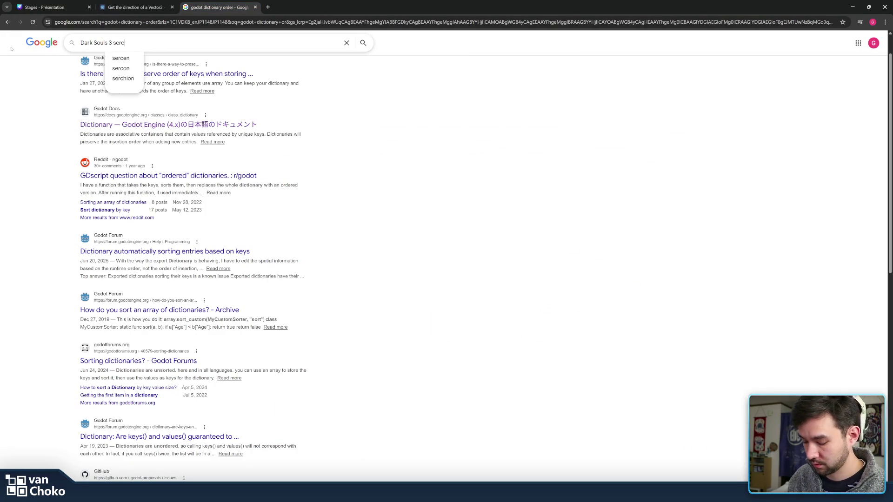
pyautogui.press('BackSpace')
pyautogui.press('BackSpace')
pyautogui.write('cre')
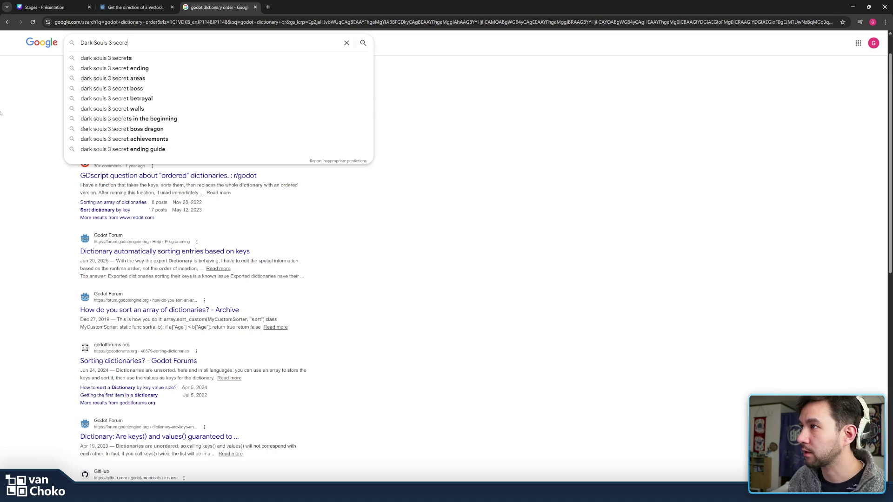
pyautogui.click(245, 98)
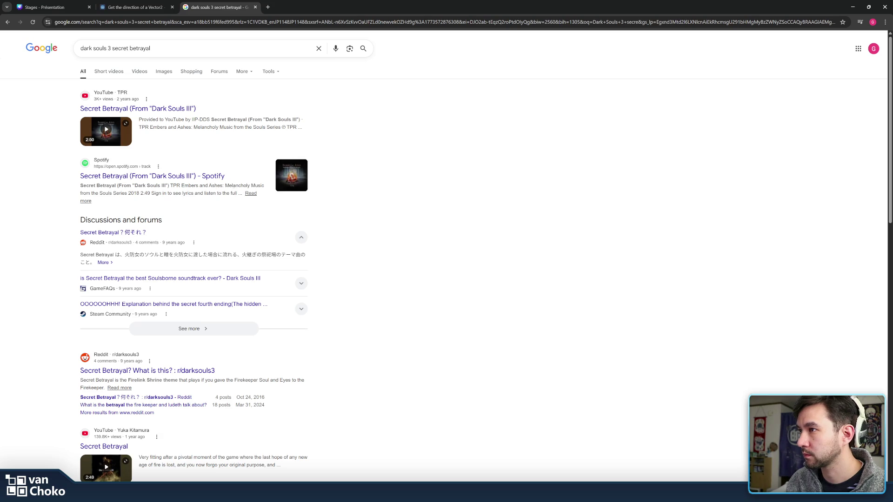
# Step: Read the result snippets mentioning the Firelink Shrine theme and Firekeeper Soul and Eyes
pyautogui.moveTo(216, 188); pyautogui.dragTo(183, 187)
pyautogui.click(182, 187)
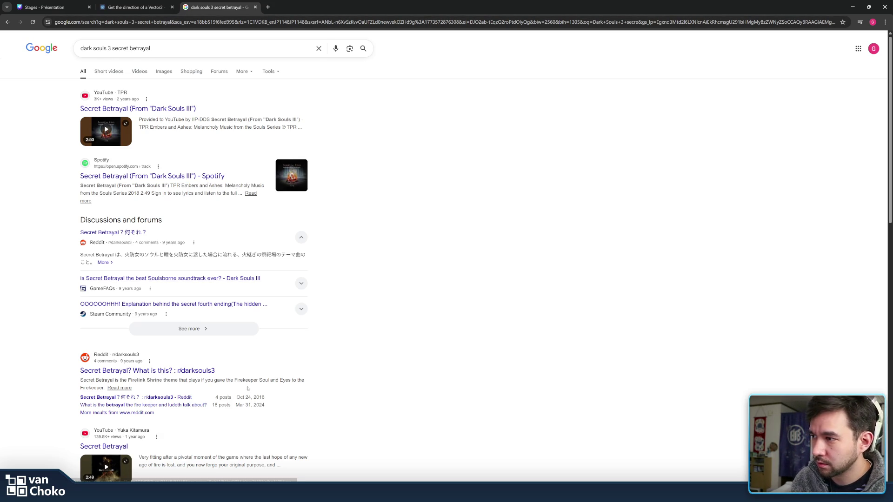
pyautogui.moveTo(135, 380); pyautogui.dragTo(178, 381)
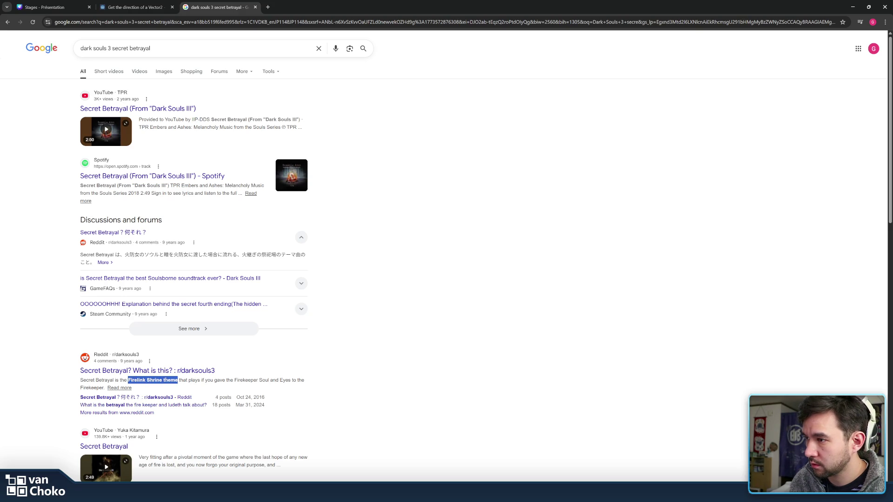
pyautogui.moveTo(244, 380); pyautogui.dragTo(290, 380)
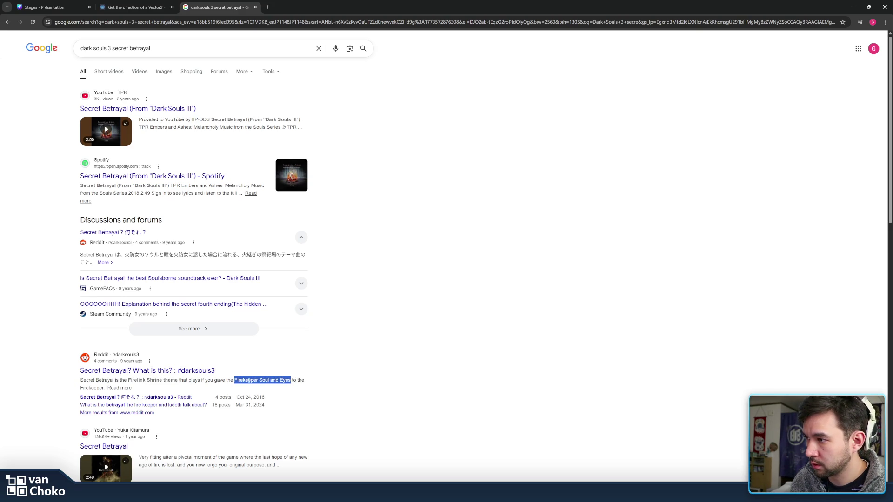
pyautogui.click(286, 380)
pyautogui.moveTo(286, 380)
pyautogui.mouseDown()
pyautogui.moveTo(132, 389)
pyautogui.moveTo(127, 380)
pyautogui.mouseUp()
pyautogui.click(131, 379)
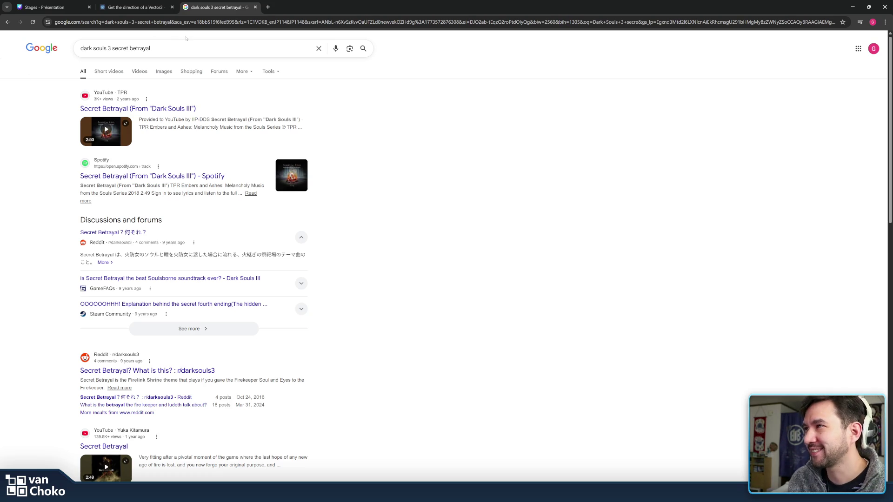
# Step: Replace the query with a search for 'bloodborne ludwig'
pyautogui.click(188, 47)
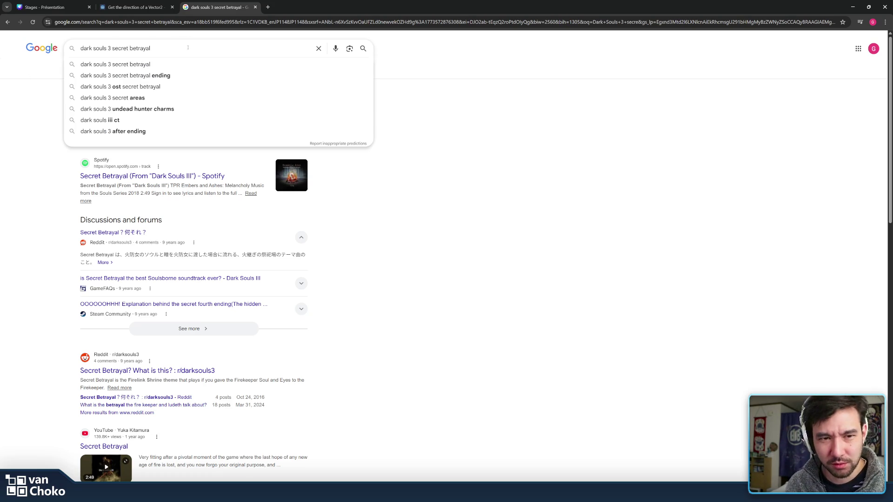
pyautogui.moveTo(188, 47); pyautogui.dragTo(120, 49)
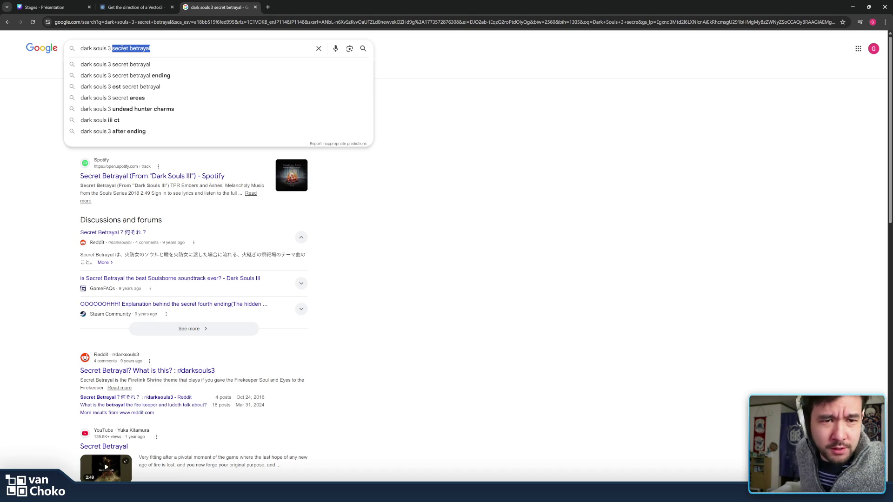
pyautogui.moveTo(163, 46); pyautogui.dragTo(22, 54)
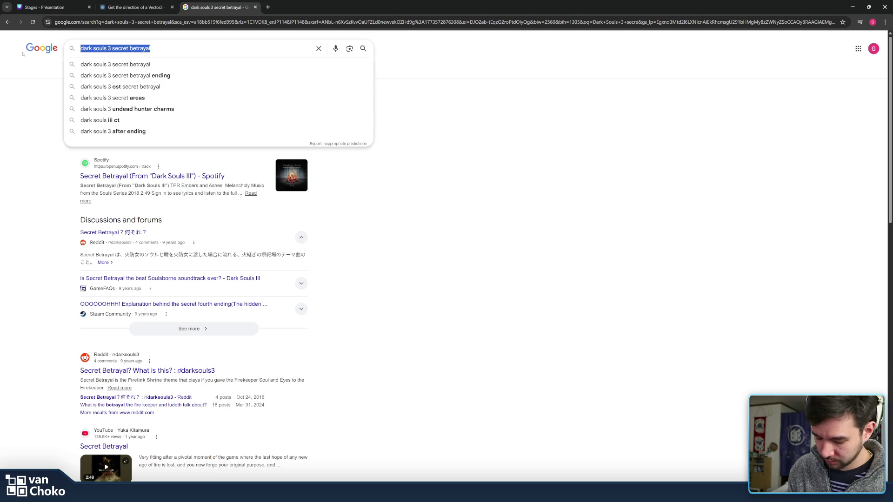
pyautogui.press('BackSpace')
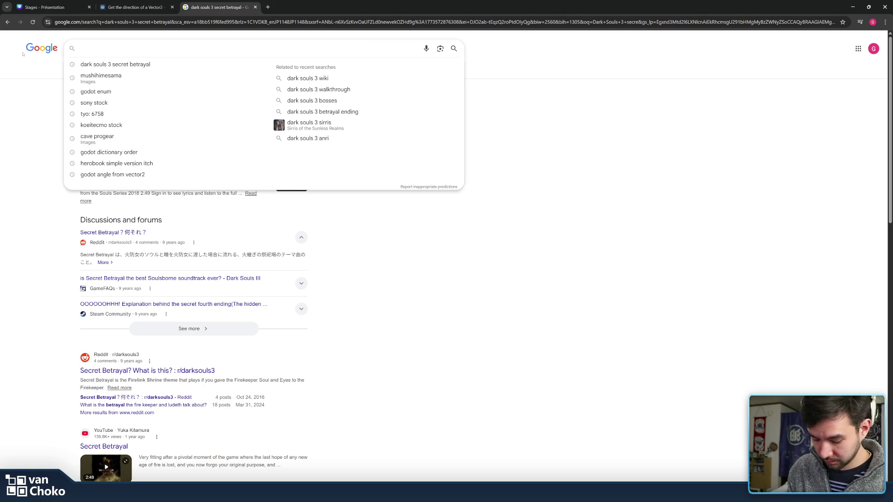
pyautogui.write('bloodbo')
pyautogui.write('rne')
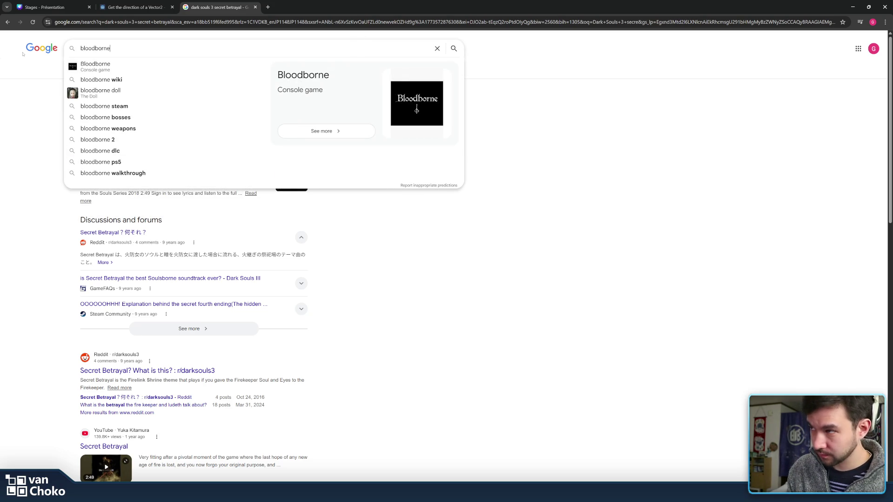
pyautogui.write(' l')
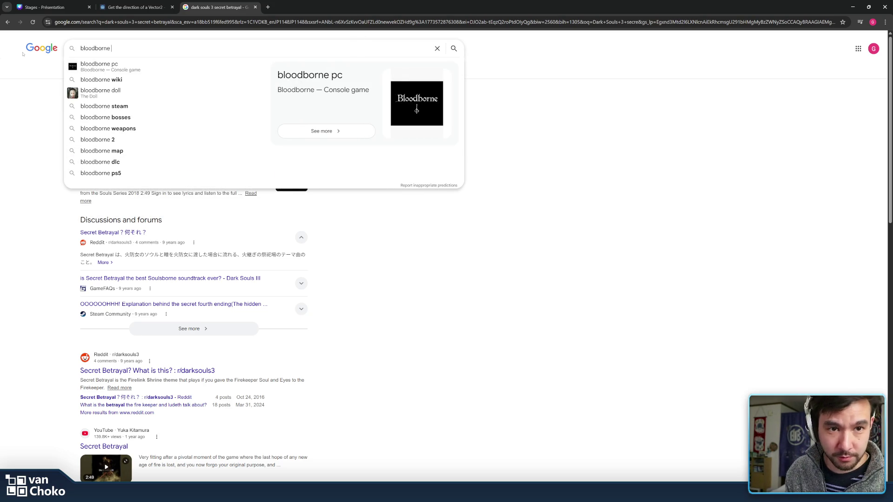
pyautogui.write('udwig')
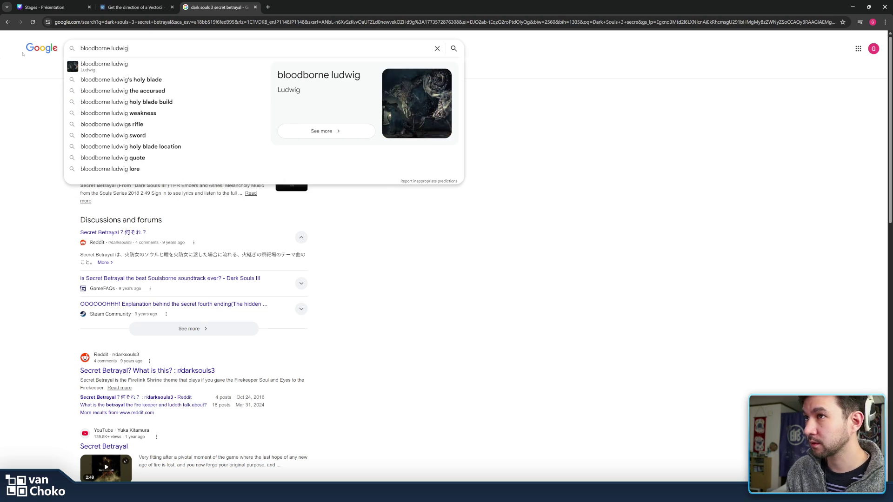
pyautogui.press('Return')
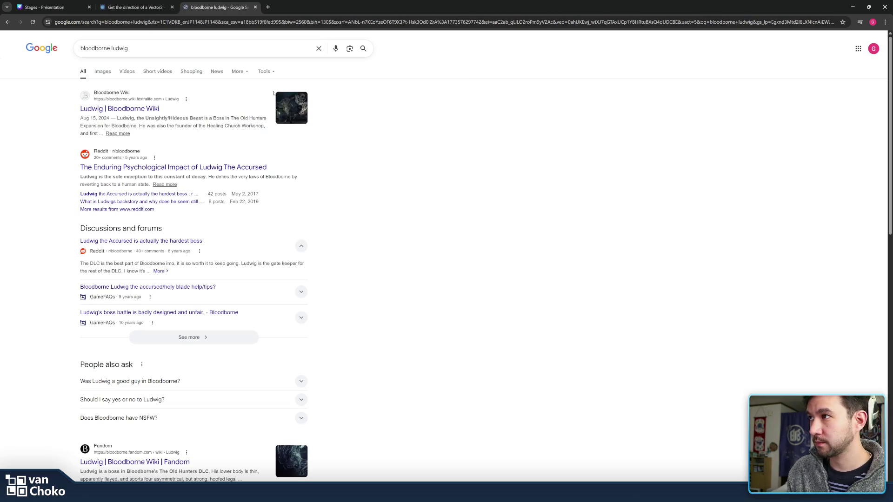
# Step: Extend the search to 'bloodborne ludwig theme', then close the results tab
pyautogui.click(185, 52)
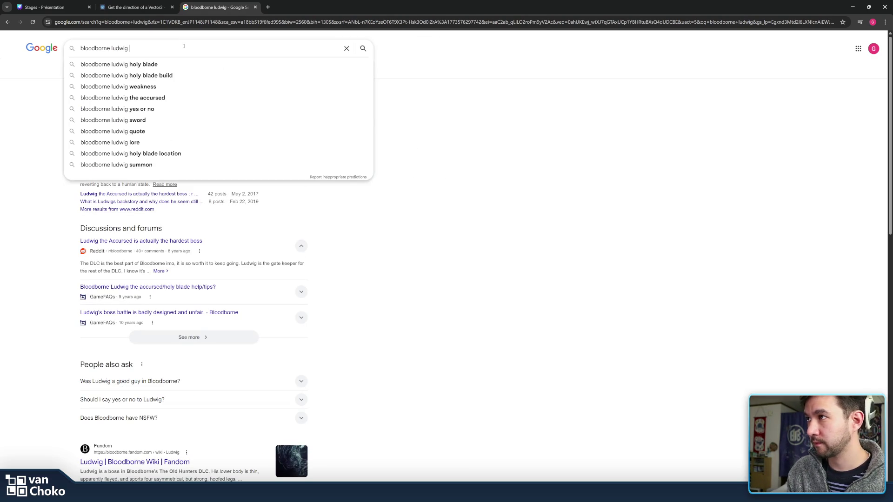
pyautogui.write('theme')
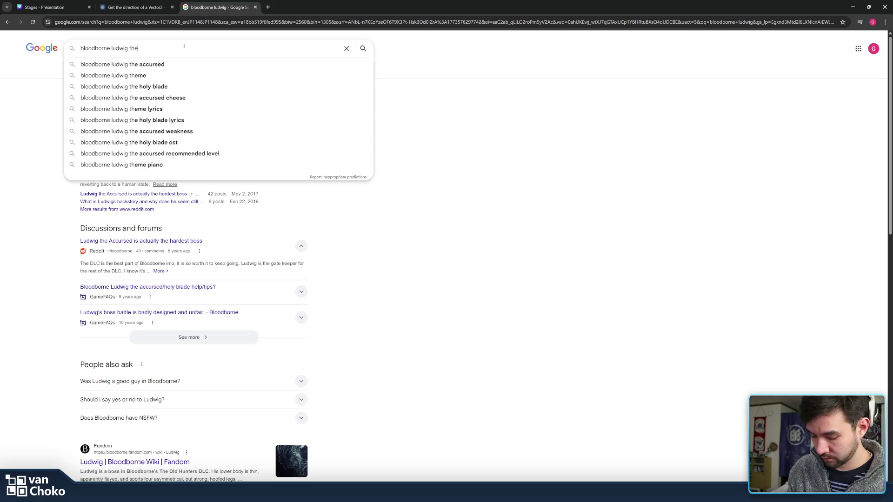
pyautogui.press('Return')
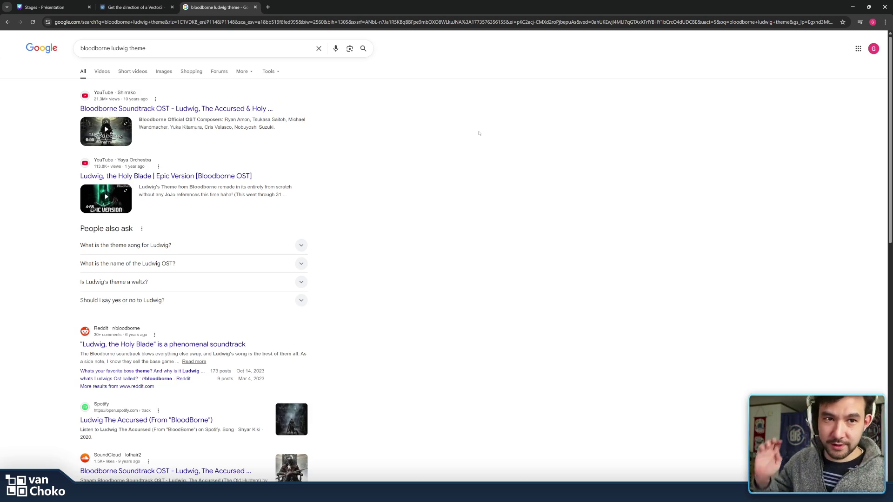
pyautogui.middleClick(233, 2)
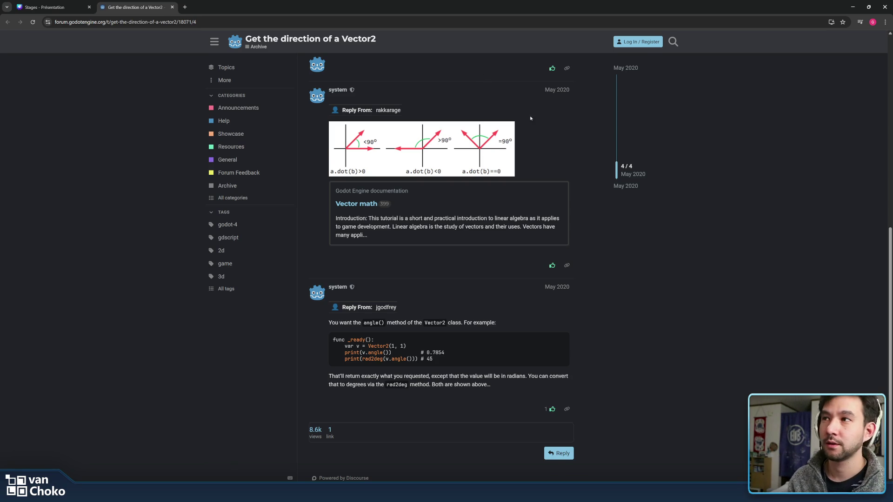
# Step: View the Angry Fishy slide in 'Stages - Présentation', then go back to Godot
pyautogui.click(51, 7)
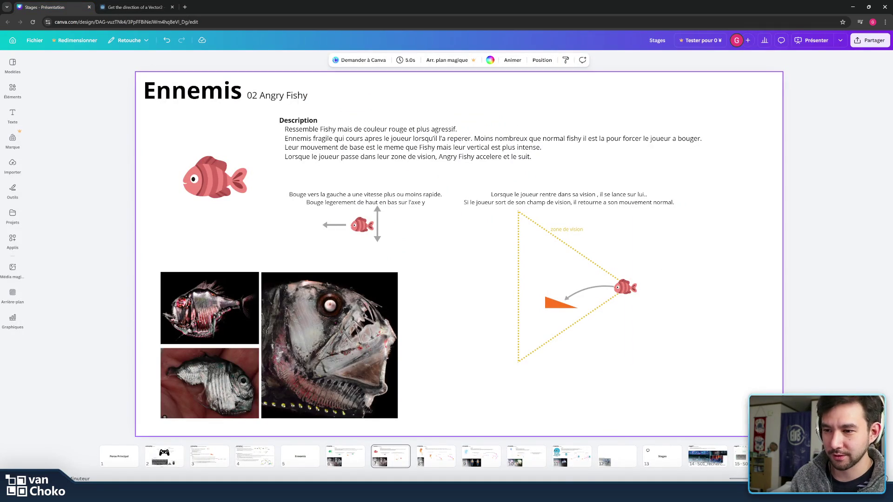
pyautogui.moveTo(527, 493)
pyautogui.click(527, 455)
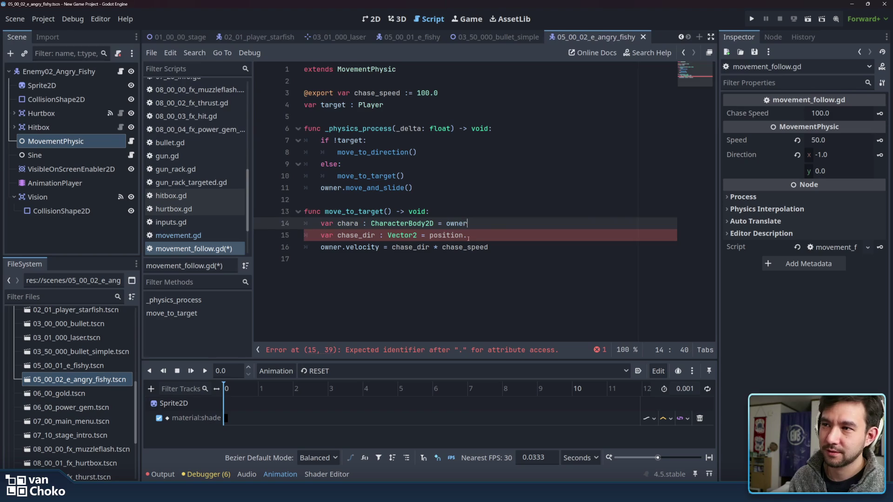
# Step: Delete the unfinished 'position.' from the chase_dir line
pyautogui.doubleClick(445, 234)
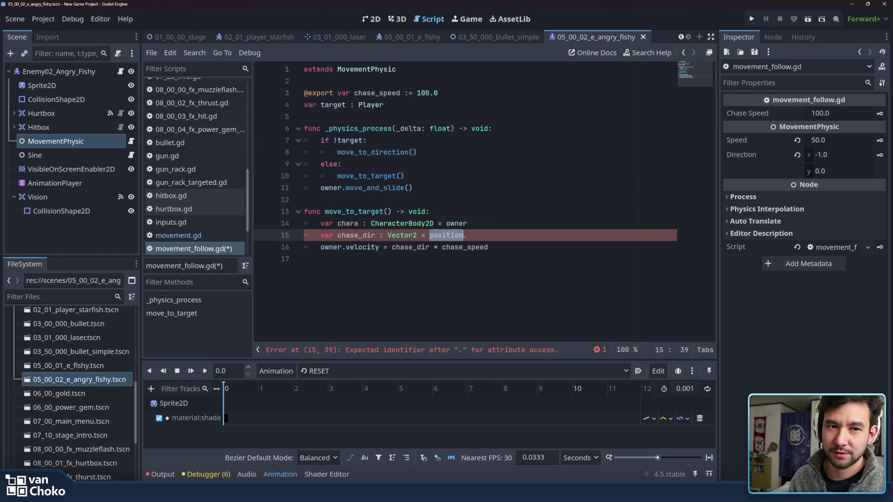
pyautogui.click(483, 231)
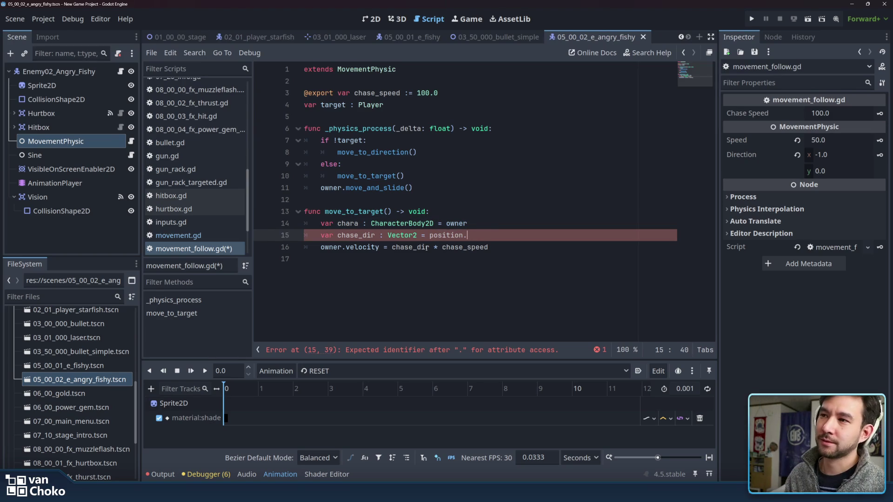
pyautogui.moveTo(430, 235); pyautogui.dragTo(486, 233)
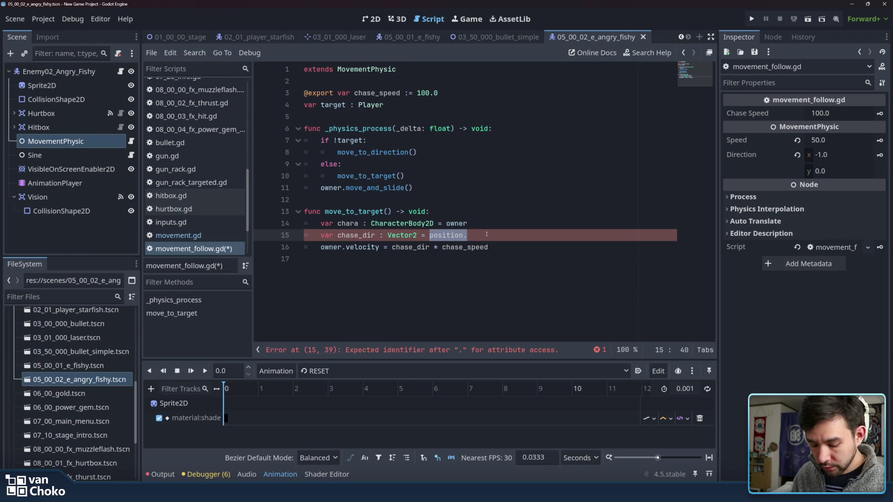
pyautogui.press('BackSpace')
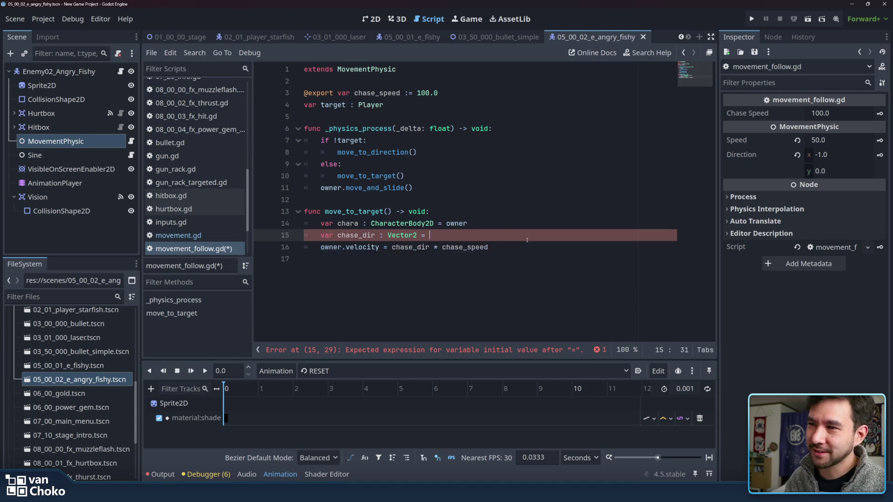
# Step: Check where chase_dir is used and leave the caret after 'var chase_dir : Vector2 ='
pyautogui.keyDown('shift'); pyautogui.click(527, 255); pyautogui.keyUp('shift')
pyautogui.click(527, 255)
pyautogui.click(515, 247)
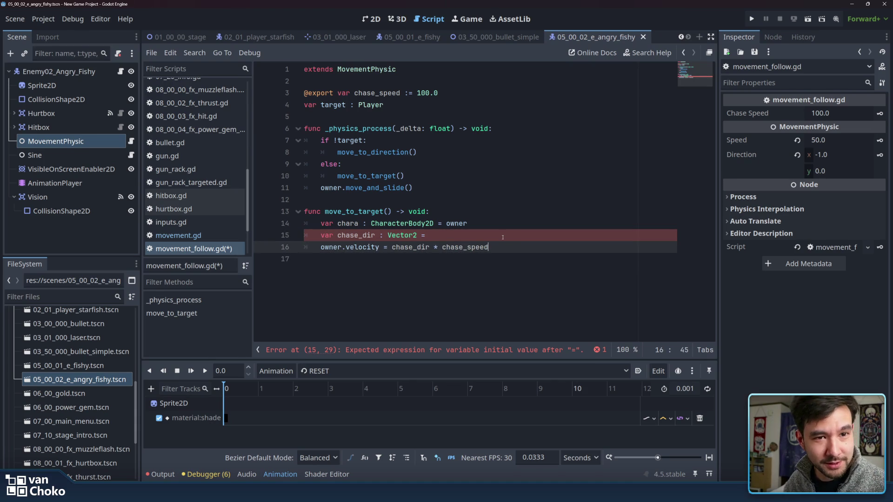
pyautogui.click(503, 238)
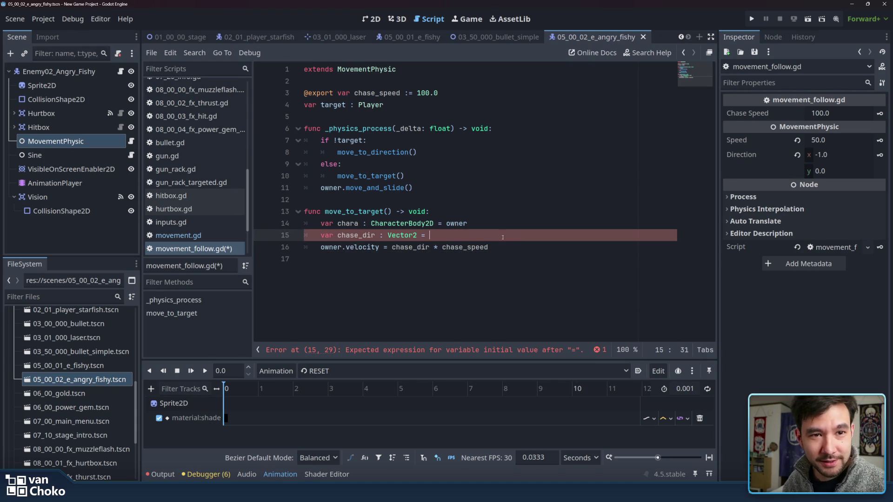
pyautogui.doubleClick(374, 236)
pyautogui.click(447, 234)
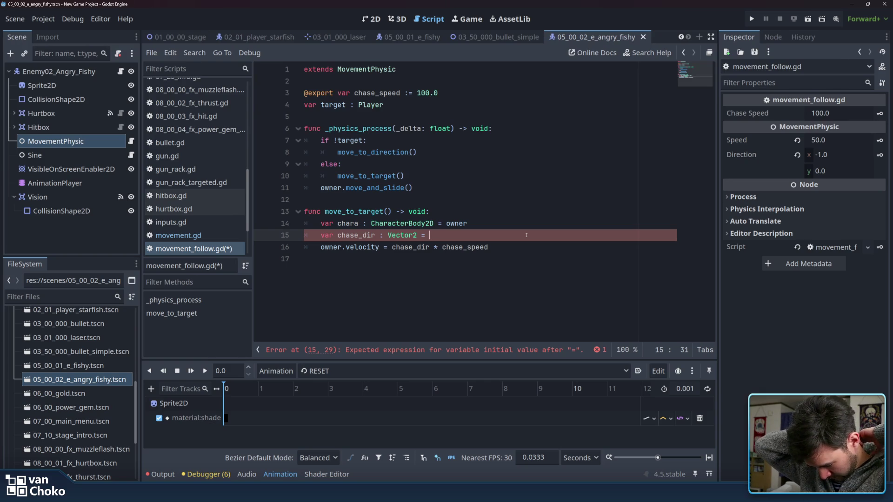
# Step: Write chase_dir as 'chara.position.direction_to(target' using autocomplete
pyautogui.write('pos')
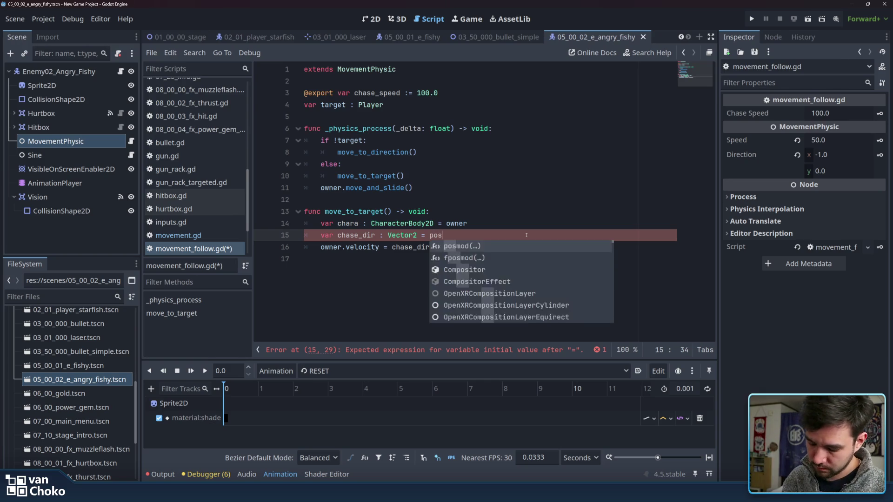
pyautogui.write('ition.')
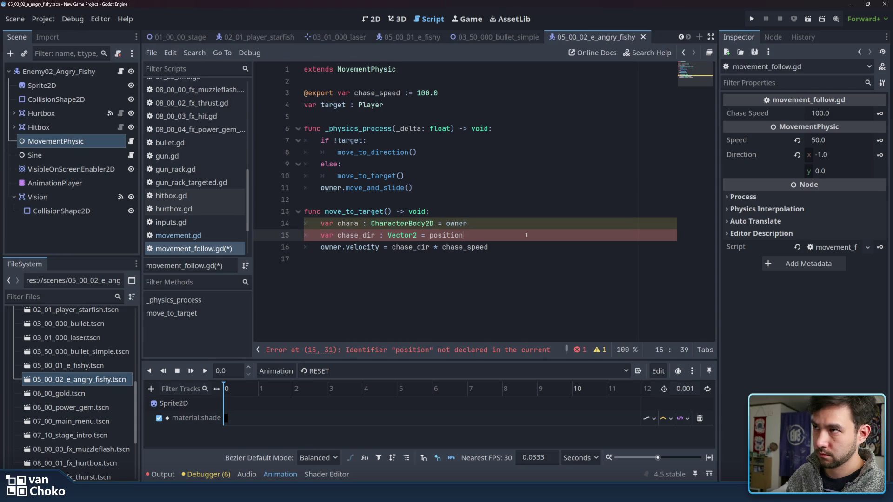
pyautogui.press('BackSpace')
pyautogui.press('BackSpace')
pyautogui.press('BackSpace')
pyautogui.write('chara.position')
pyautogui.press('Return')
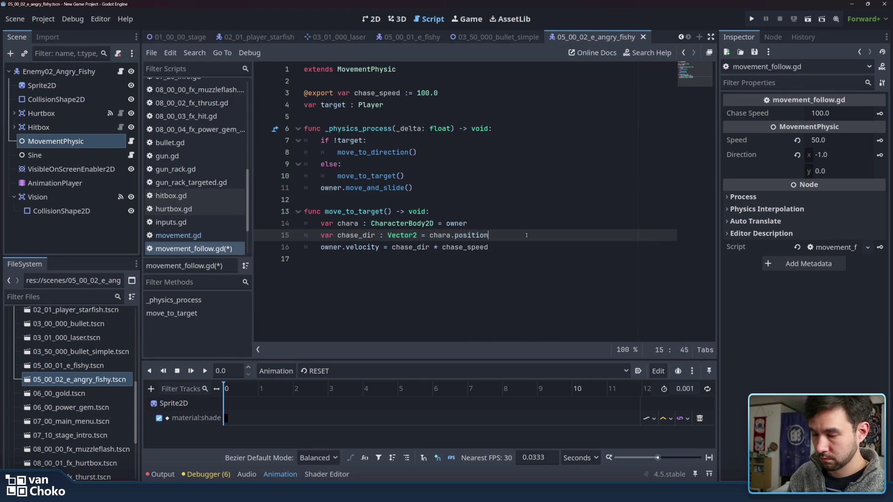
pyautogui.write('.d')
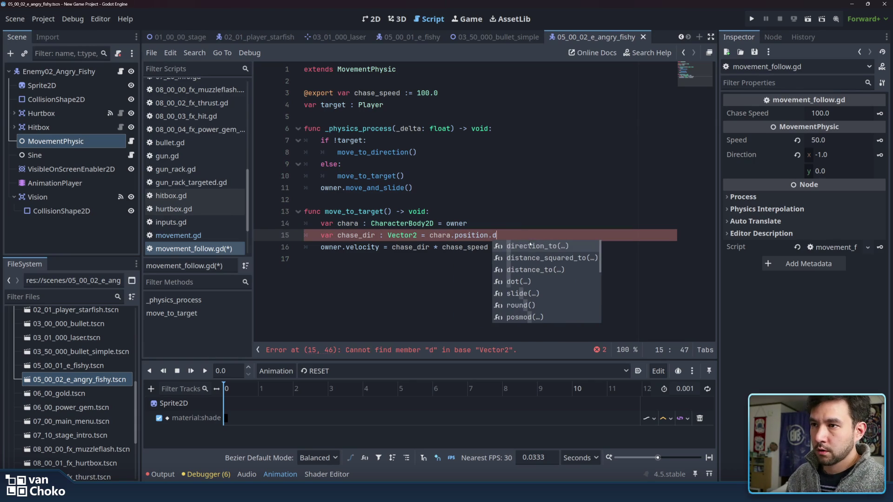
pyautogui.click(530, 247)
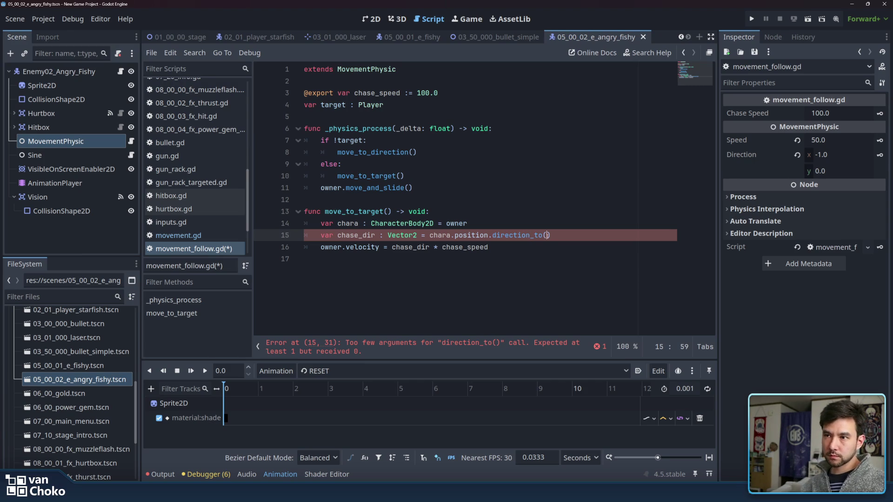
pyautogui.write('ta')
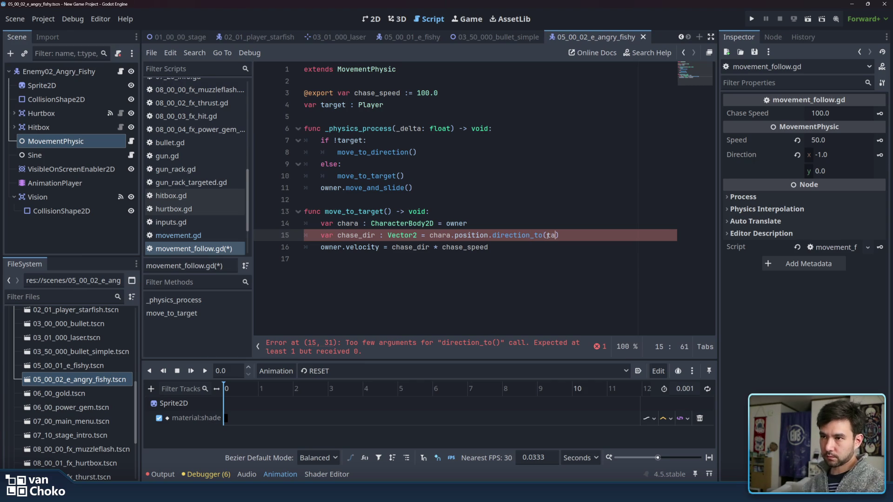
pyautogui.press('Return')
# Step: Complete it as 'chara.global_position.direction_to(target.global_position)'
pyautogui.write('.')
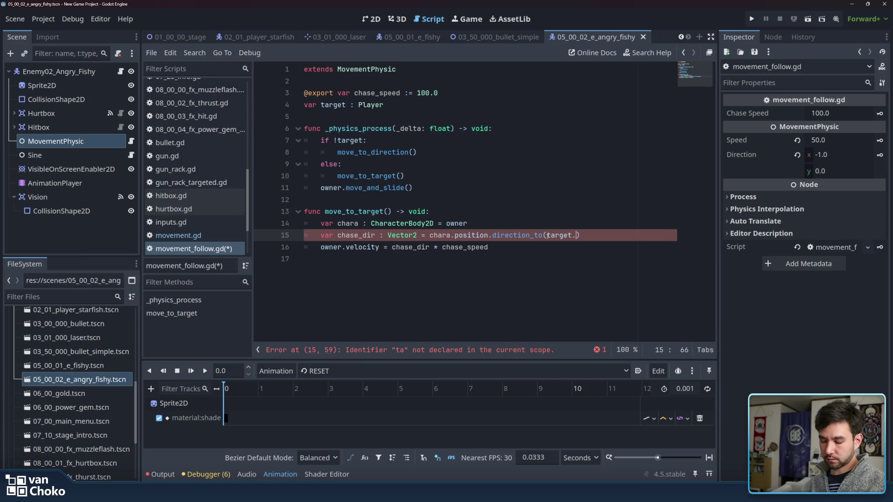
pyautogui.write('gl')
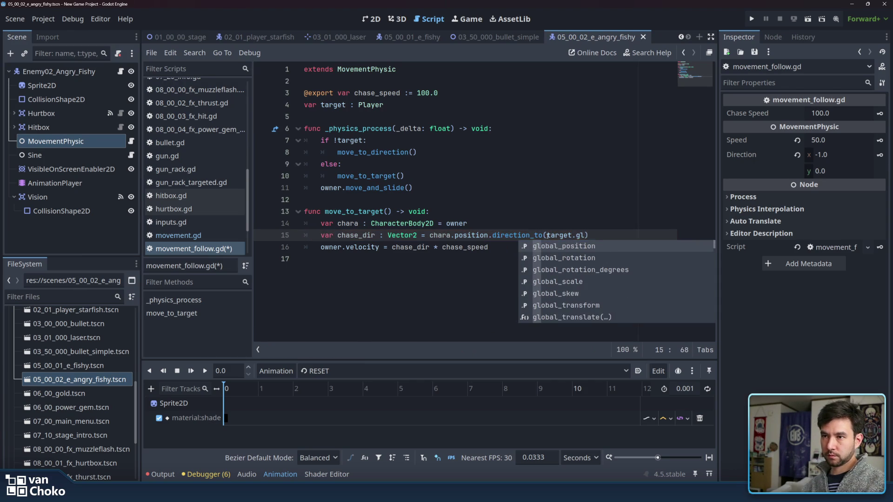
pyautogui.press('Return')
pyautogui.doubleClick(607, 235)
pyautogui.hotkey('ctrl', 'c')
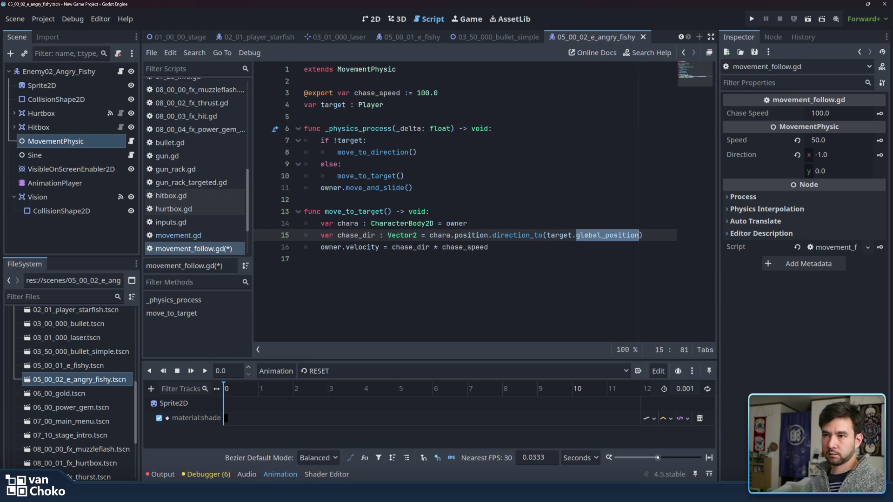
pyautogui.doubleClick(471, 235)
pyautogui.hotkey('ctrl', 'v')
pyautogui.click(523, 250)
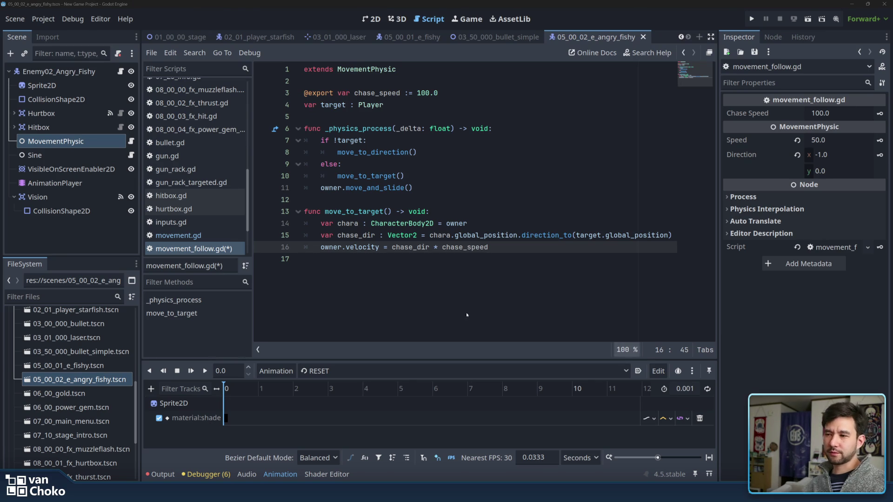
pyautogui.click(412, 309)
pyautogui.moveTo(496, 492)
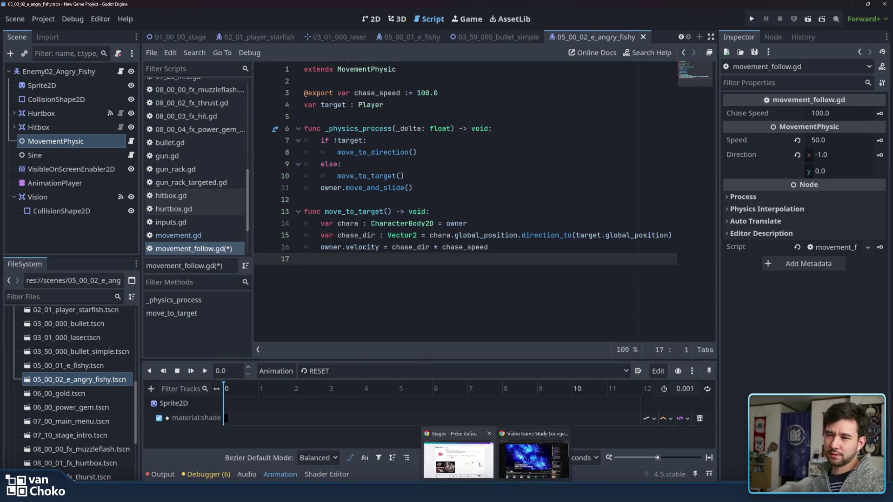
pyautogui.click(479, 465)
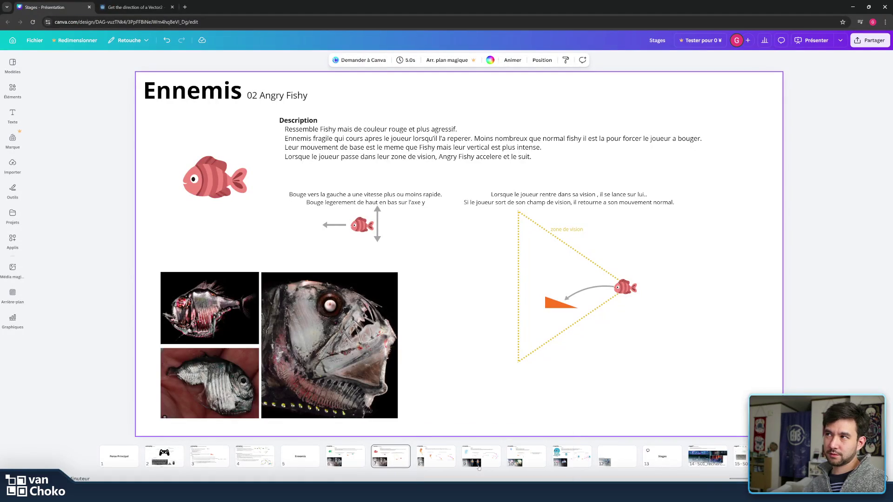
pyautogui.click(185, 7)
pyautogui.click(853, 6)
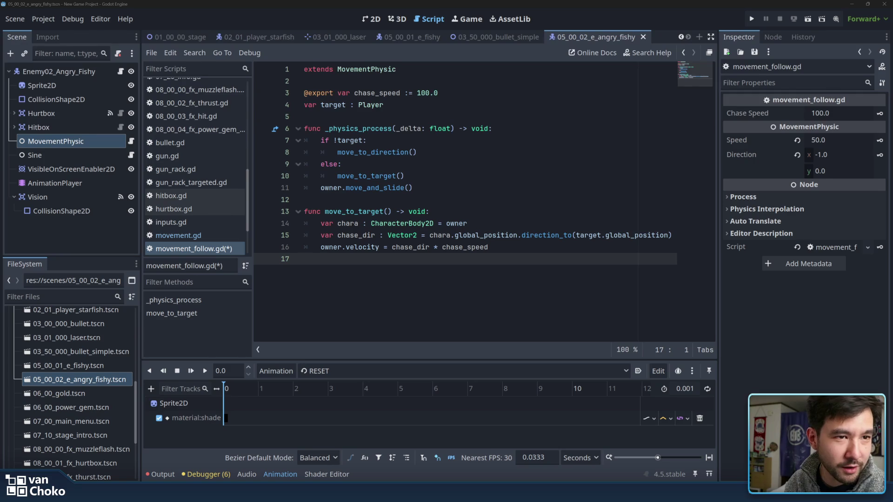
# Step: Skim the Phonk subgenre description in the search results
pyautogui.hotkey('alt', 'Tab')
pyautogui.moveTo(713, 278); pyautogui.dragTo(580, 115)
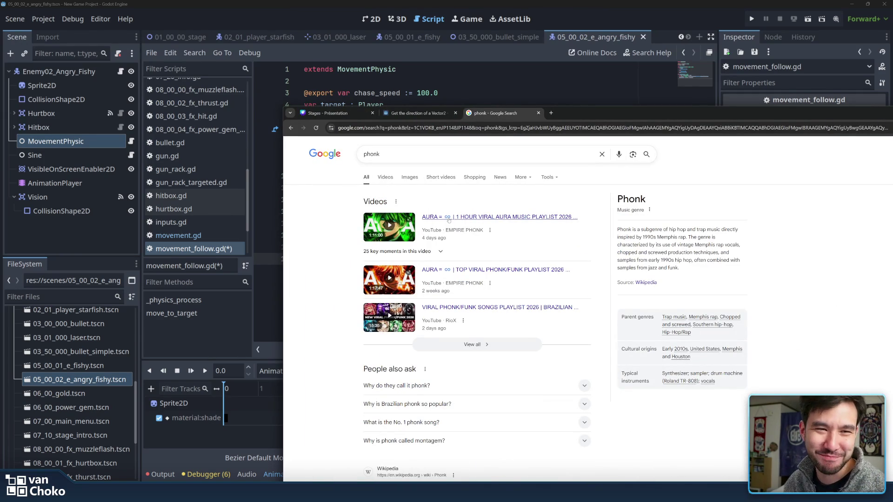
pyautogui.moveTo(617, 228); pyautogui.dragTo(739, 245)
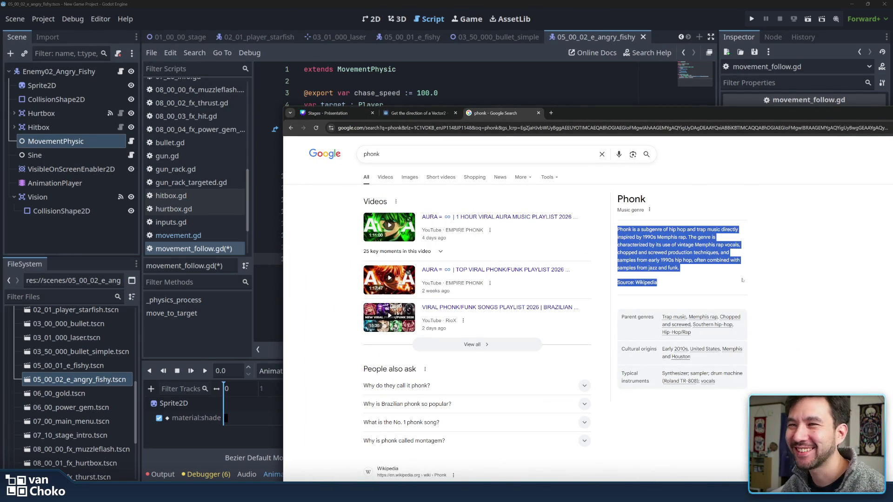
pyautogui.click(709, 234)
pyautogui.doubleClick(651, 229)
pyautogui.moveTo(694, 116)
pyautogui.mouseDown()
pyautogui.moveTo(628, 107)
pyautogui.moveTo(605, 50)
pyautogui.moveTo(604, 71)
pyautogui.mouseUp()
pyautogui.click(616, 192)
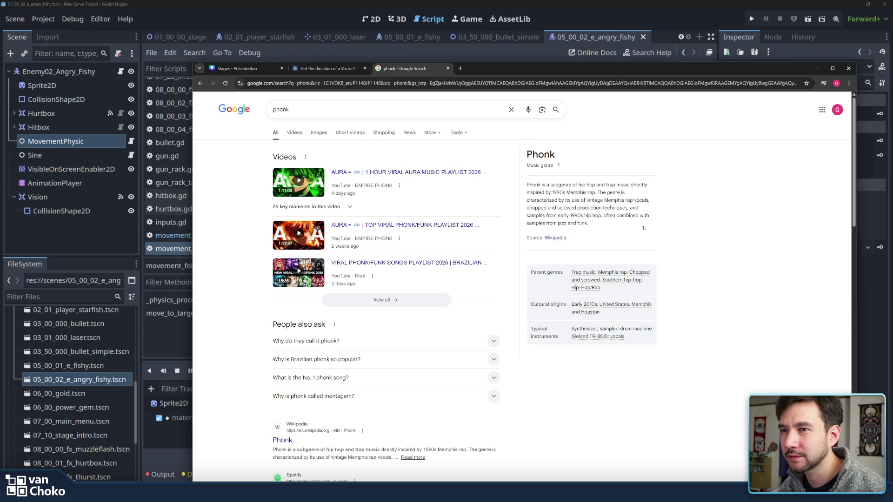
pyautogui.scroll(-5, 676, 229)
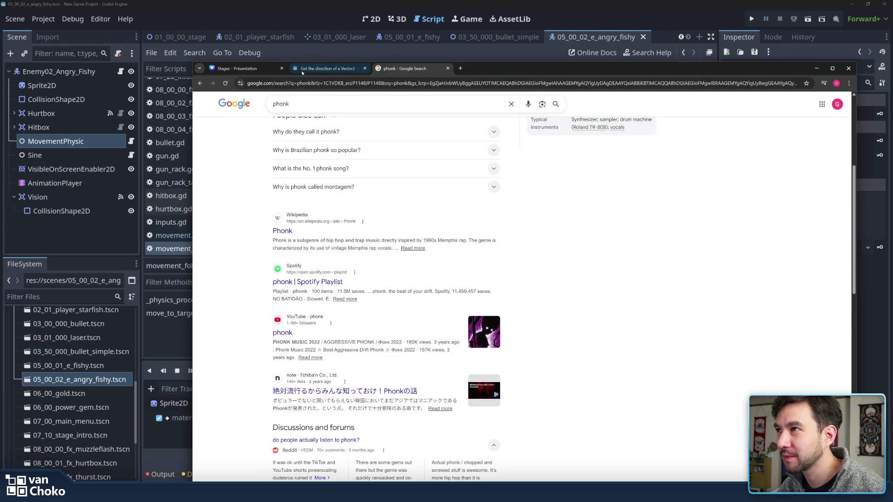
# Step: Close the phonk tab, keep the Vector2 forum page, and return to the script
pyautogui.click(327, 68)
pyautogui.click(447, 68)
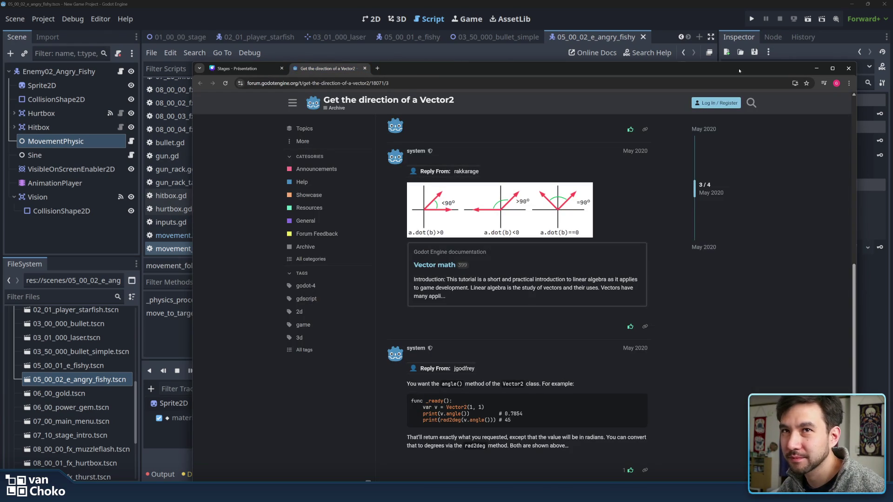
pyautogui.click(816, 69)
pyautogui.click(564, 257)
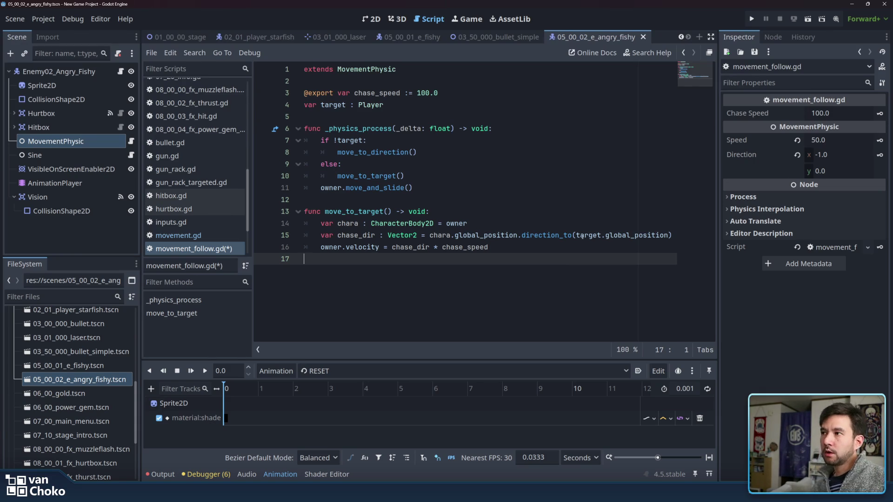
# Step: Run the project and start Stage 1 from the main menu
pyautogui.click(600, 199)
pyautogui.click(752, 19)
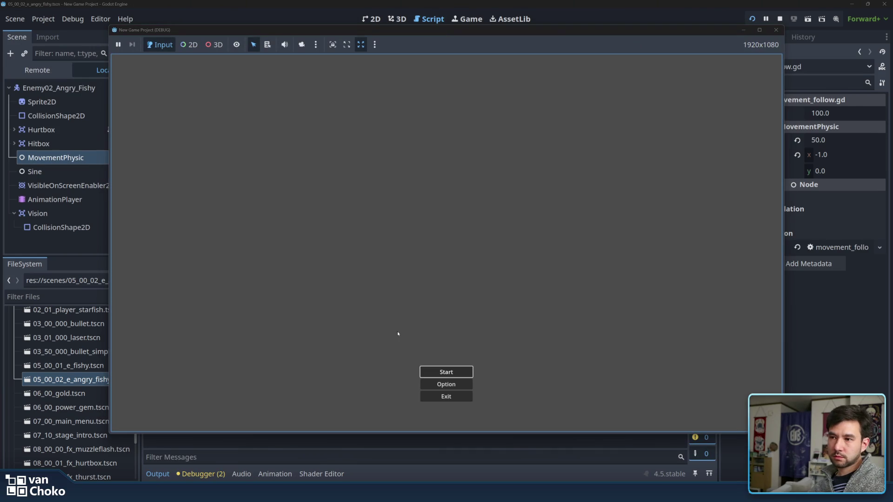
pyautogui.click(445, 368)
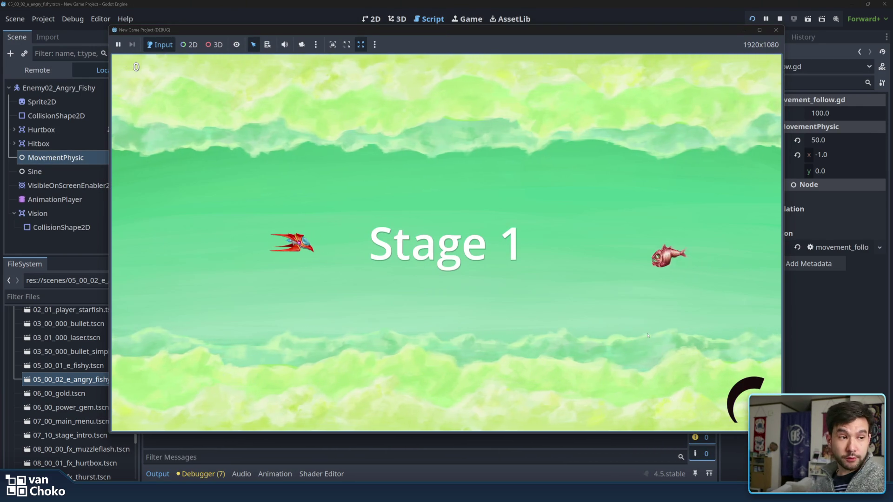
# Step: Fly the ship around with the arrow keys to test the fish's chase, then stop the game
pyautogui.press('Right')
pyautogui.press('Up')
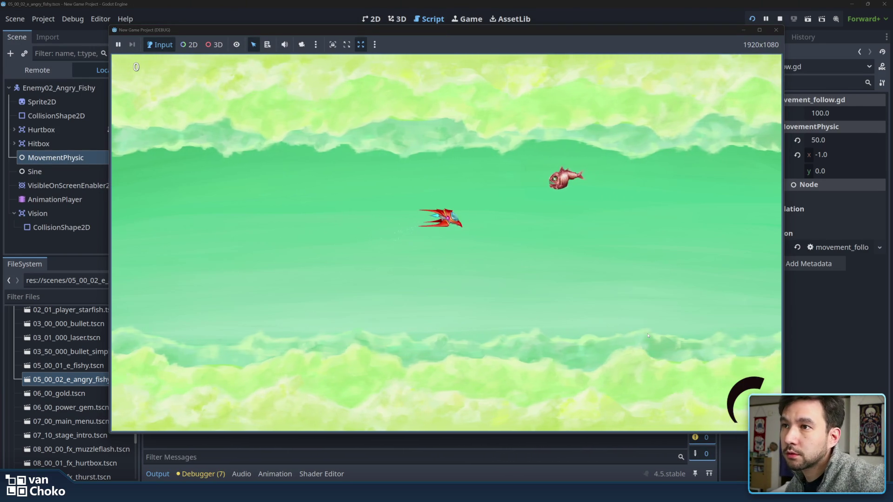
pyautogui.press('Down')
pyautogui.press('Right')
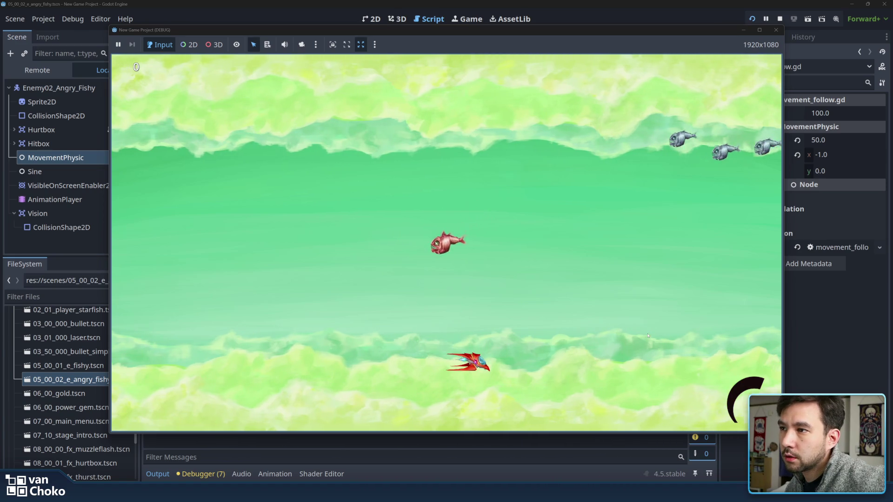
pyautogui.press('Up')
pyautogui.press('Left')
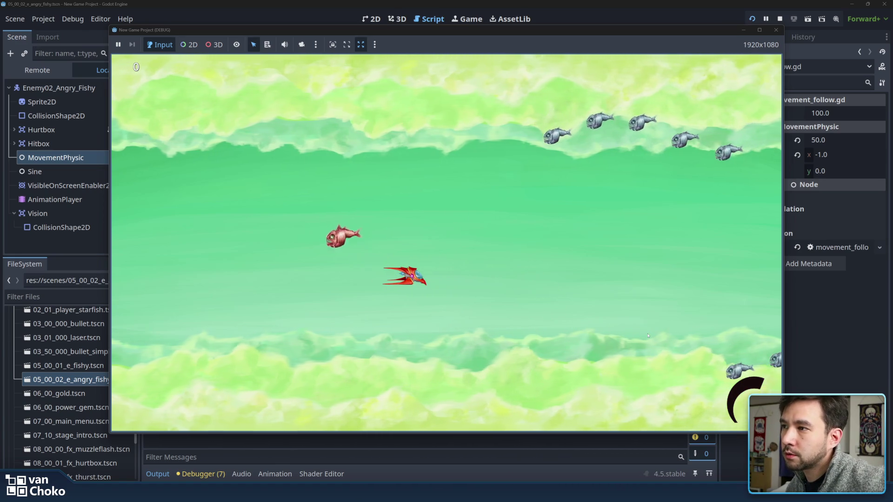
pyautogui.press('Up')
pyautogui.press('Down')
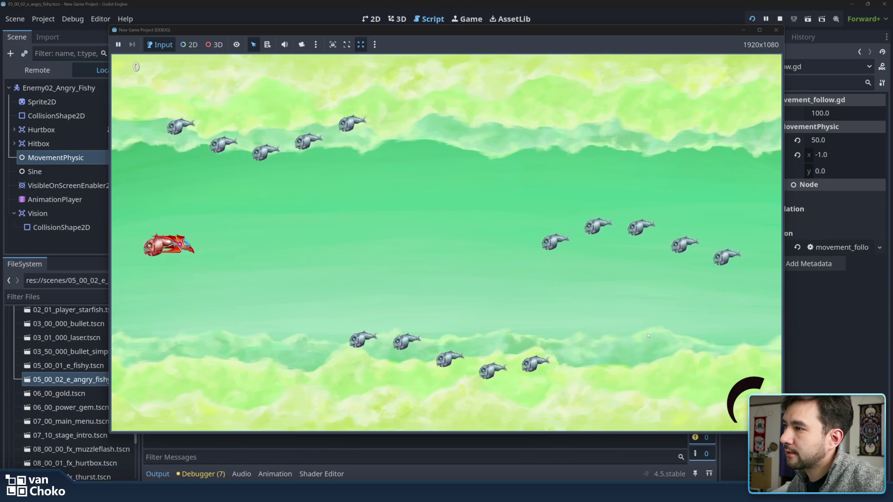
pyautogui.press('Right')
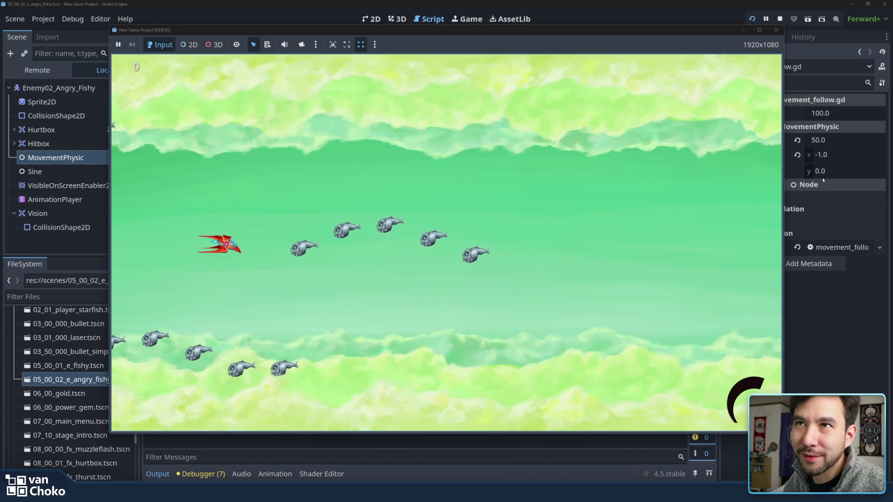
pyautogui.click(776, 30)
pyautogui.click(506, 214)
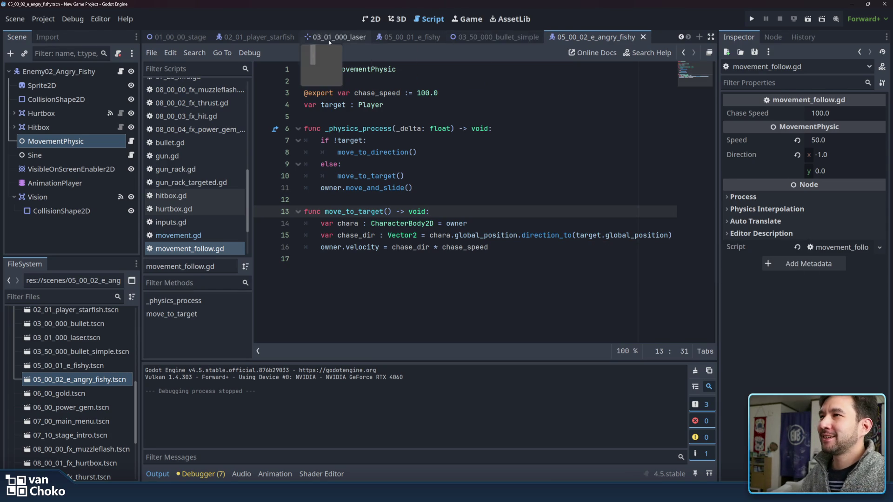
# Step: Select the Vision area in the 2D view and drag it left of the fish
pyautogui.click(371, 19)
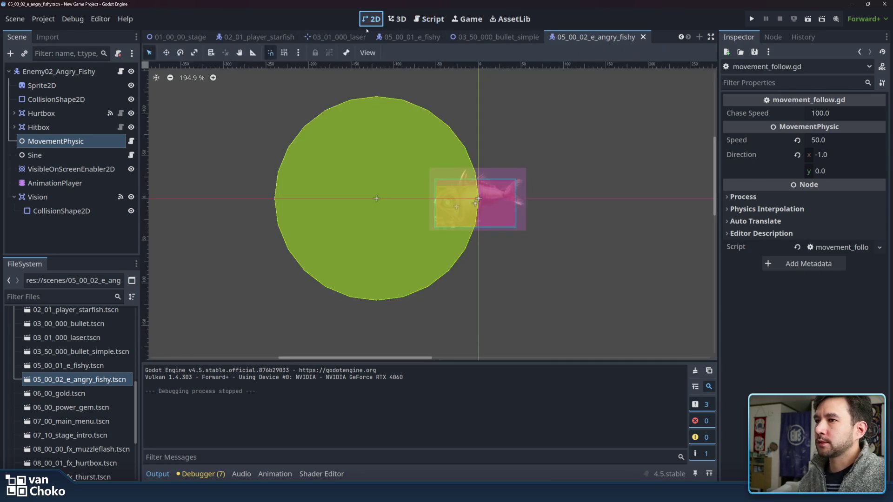
pyautogui.click(390, 167)
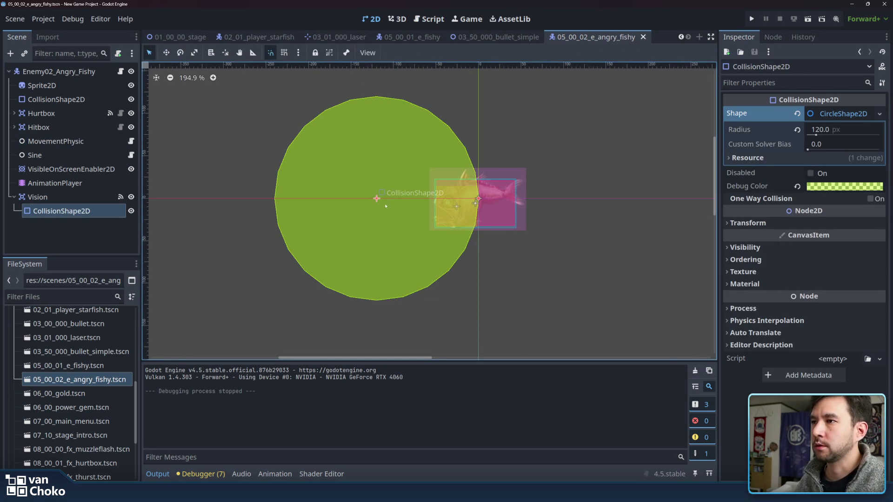
pyautogui.click(37, 196)
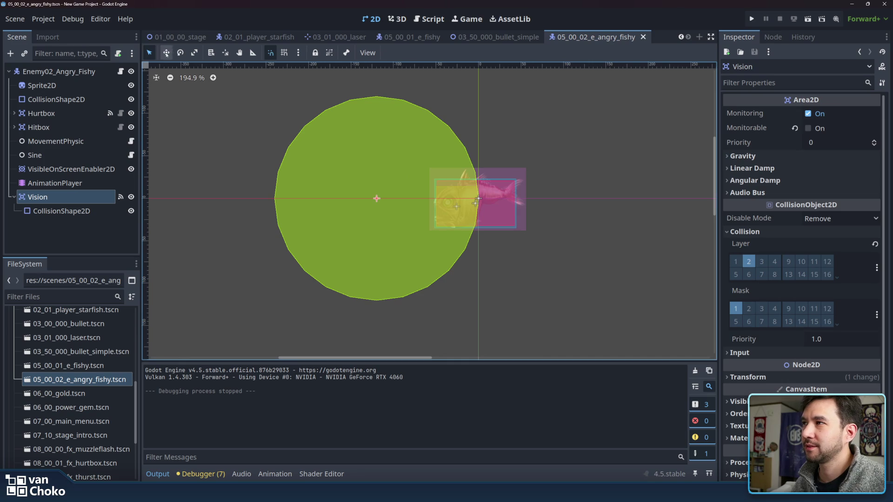
pyautogui.moveTo(388, 200)
pyautogui.mouseDown()
pyautogui.moveTo(349, 205)
pyautogui.moveTo(366, 204)
pyautogui.mouseUp()
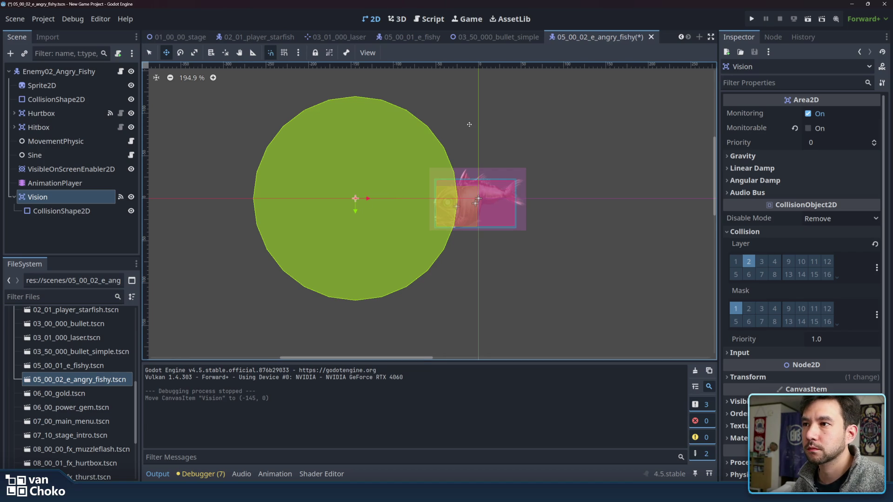
# Step: Set the Vision collision circle's radius to 140 px
pyautogui.scroll(-4, 469, 124)
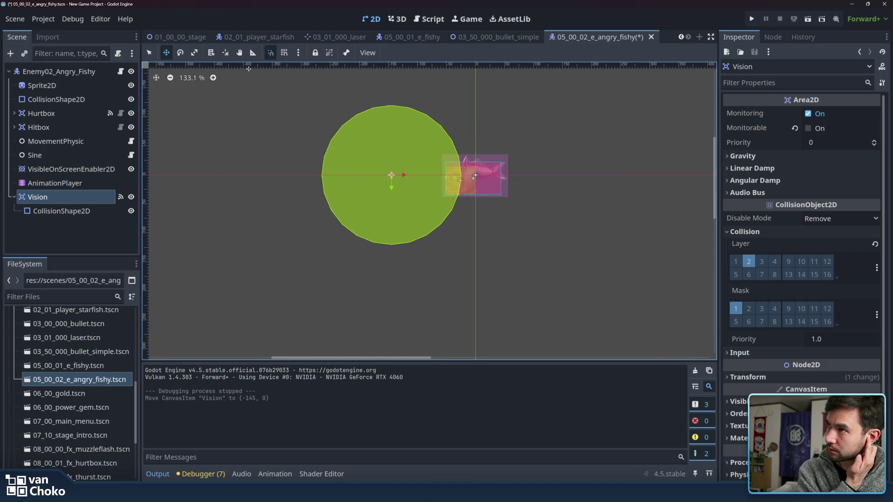
pyautogui.click(61, 211)
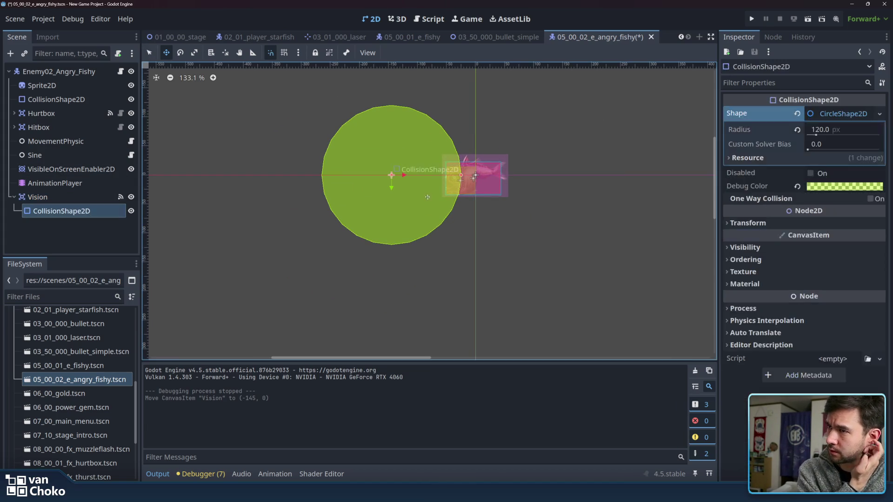
pyautogui.click(846, 131)
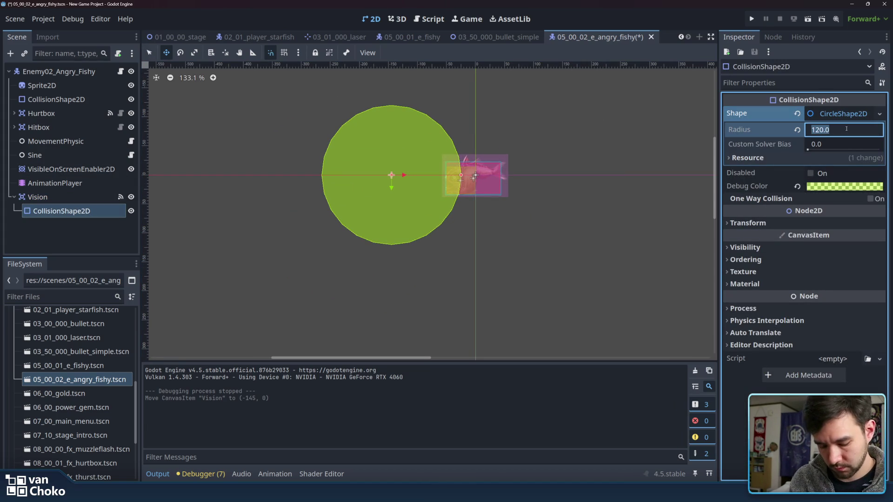
pyautogui.write('140')
pyautogui.press('Return')
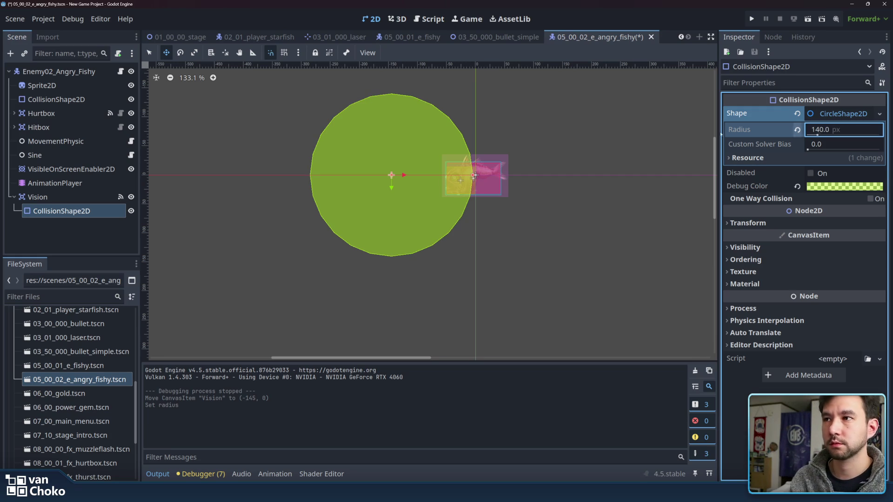
# Step: Shift the Vision circle further left to (-162, 0) and save the scene
pyautogui.click(42, 198)
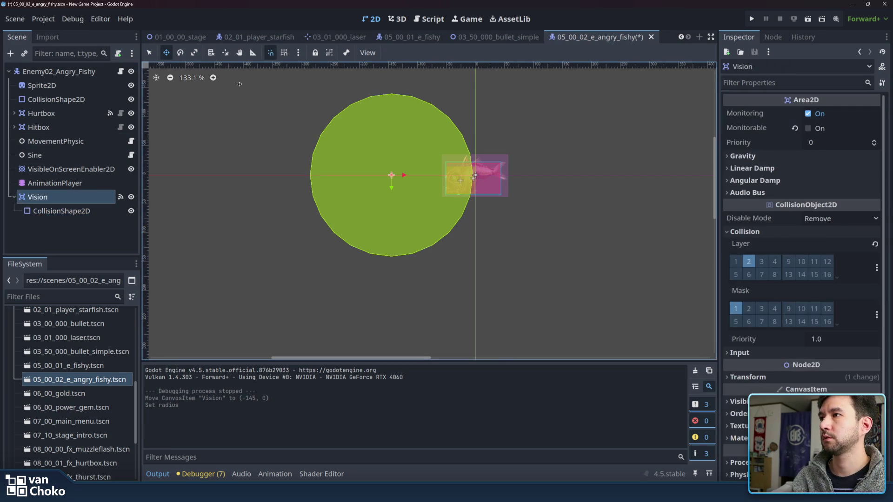
pyautogui.moveTo(402, 175); pyautogui.dragTo(393, 176)
pyautogui.click(149, 52)
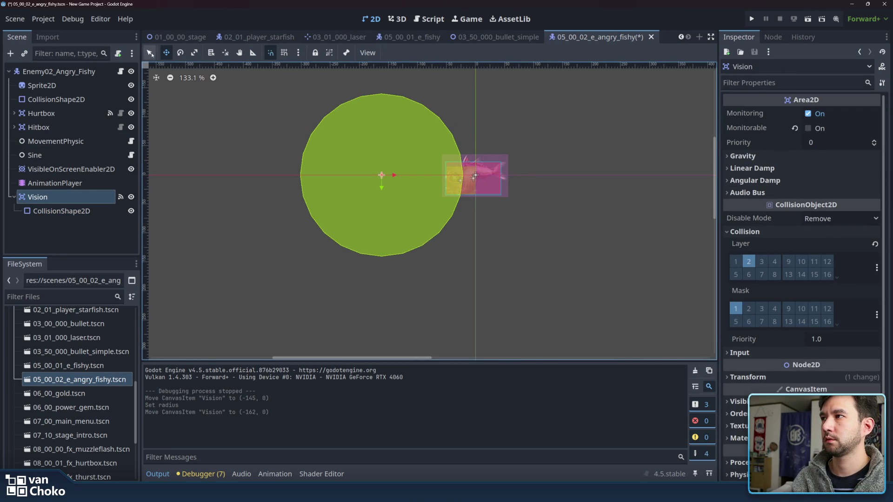
pyautogui.click(211, 138)
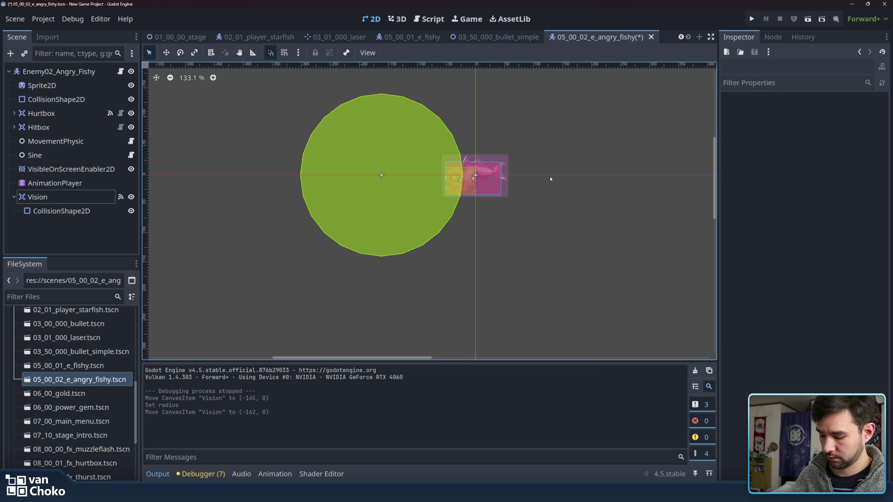
pyautogui.hotkey('ctrl', 's')
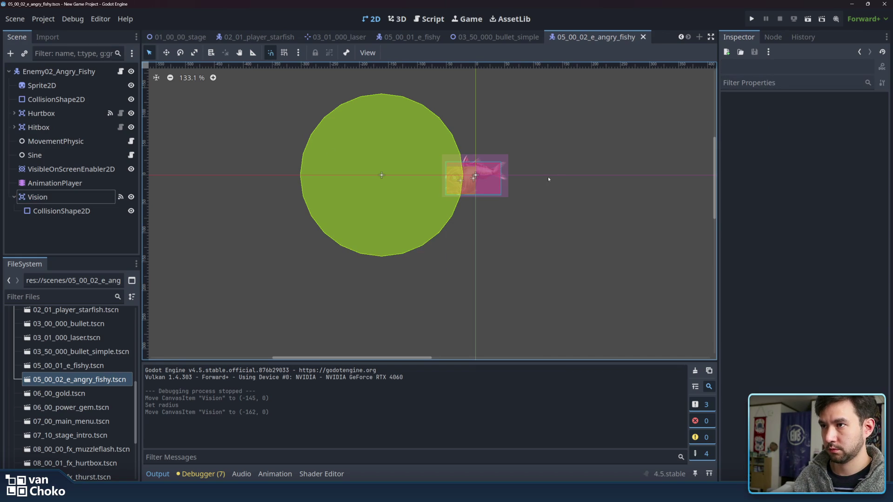
pyautogui.click(751, 19)
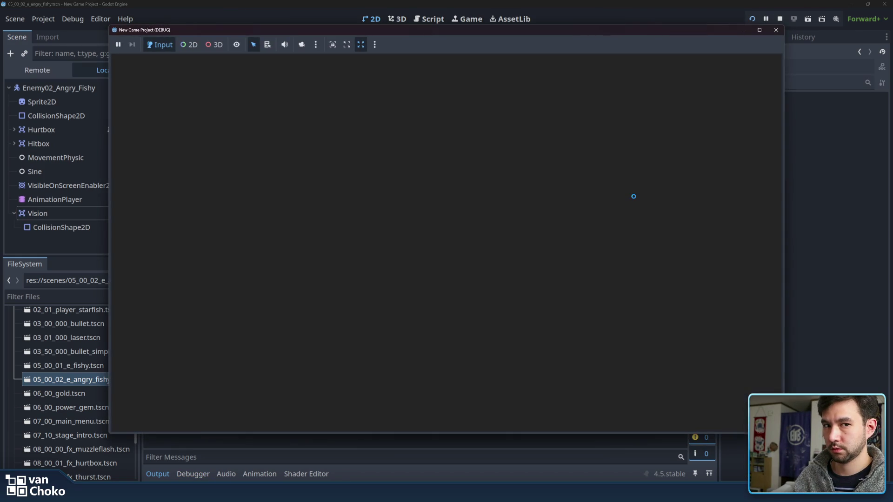
pyautogui.press('Return')
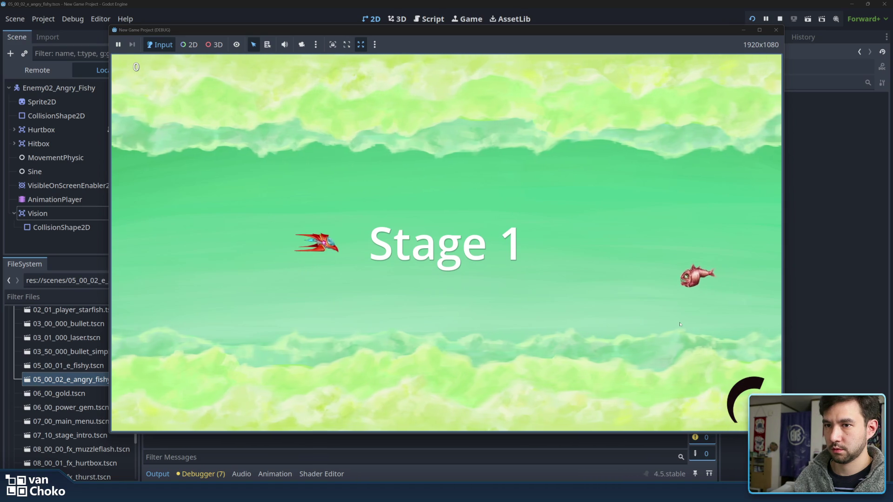
pyautogui.press('Up')
pyautogui.press('Right')
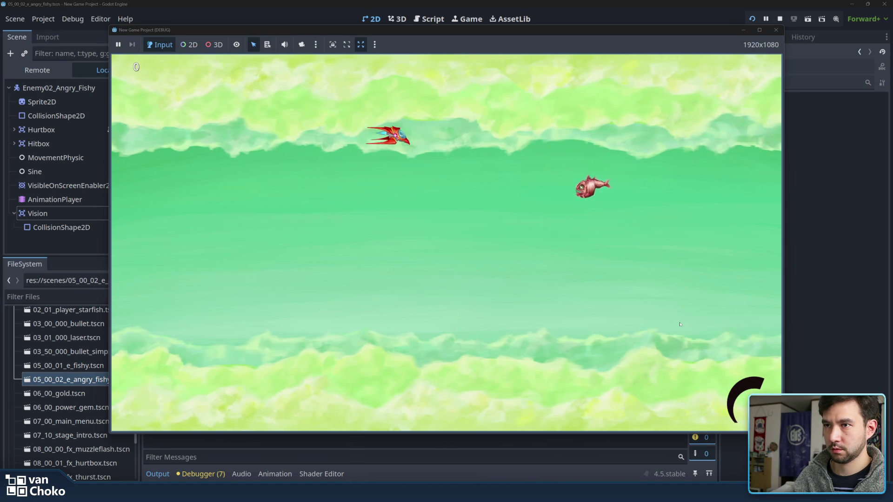
pyautogui.press('Right')
pyautogui.press('Down')
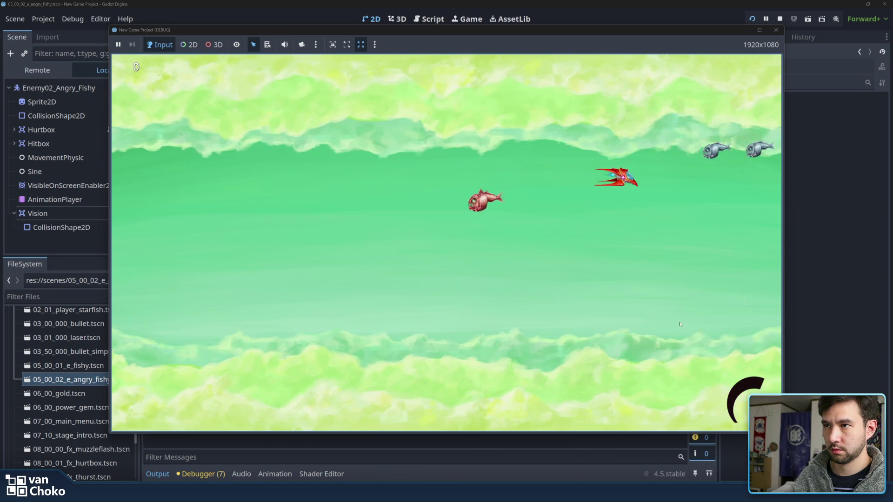
pyautogui.press('Left')
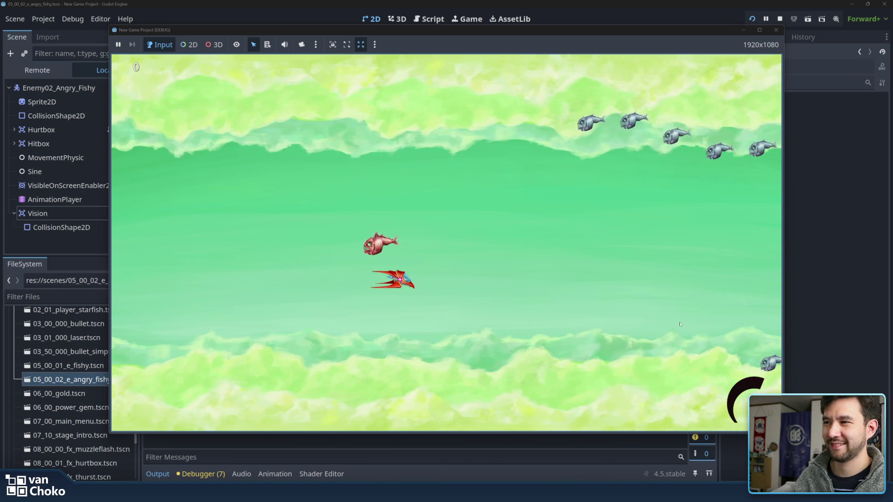
pyautogui.press('Left')
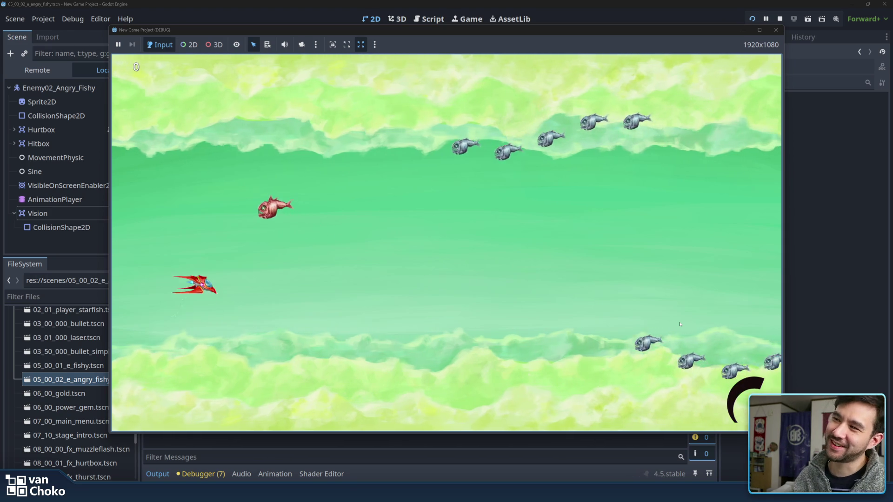
pyautogui.press('Up')
pyautogui.press('Down')
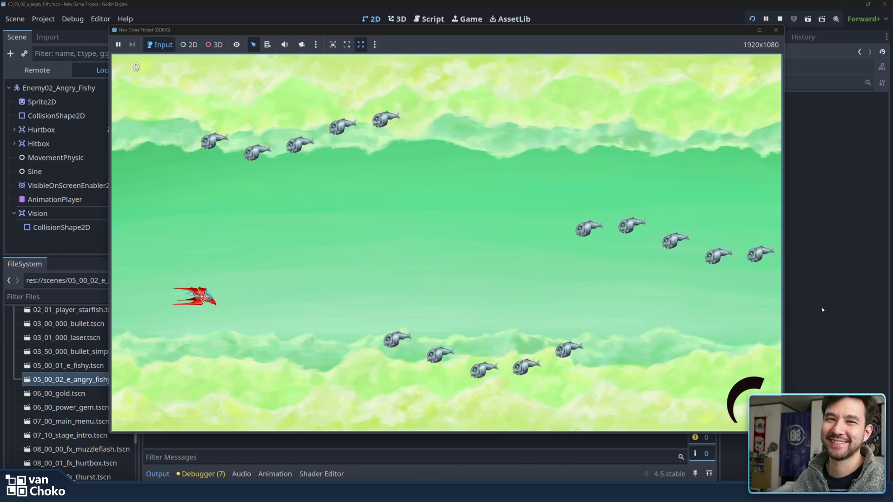
pyautogui.press('F8')
pyautogui.press('F5')
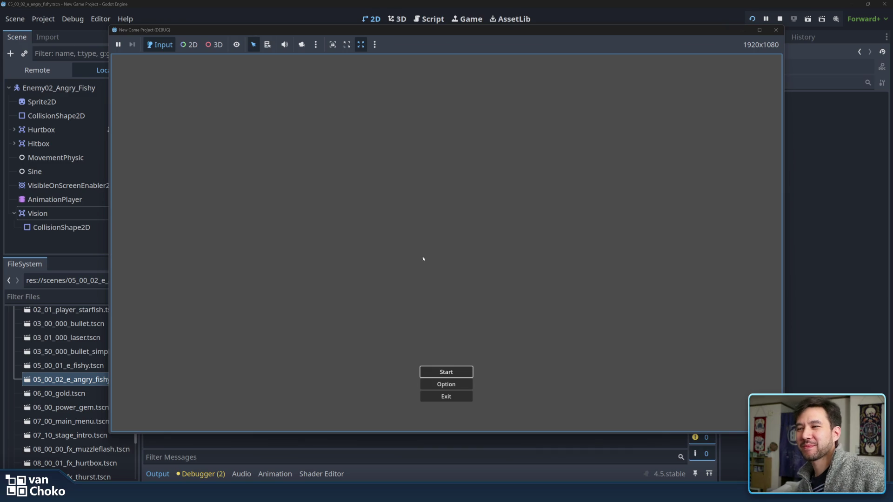
pyautogui.click(458, 372)
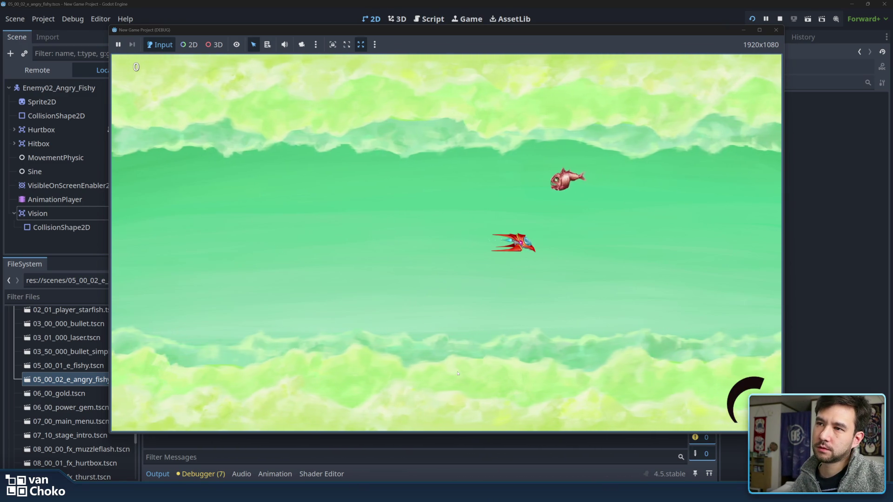
pyautogui.press('Left')
pyautogui.press('Down')
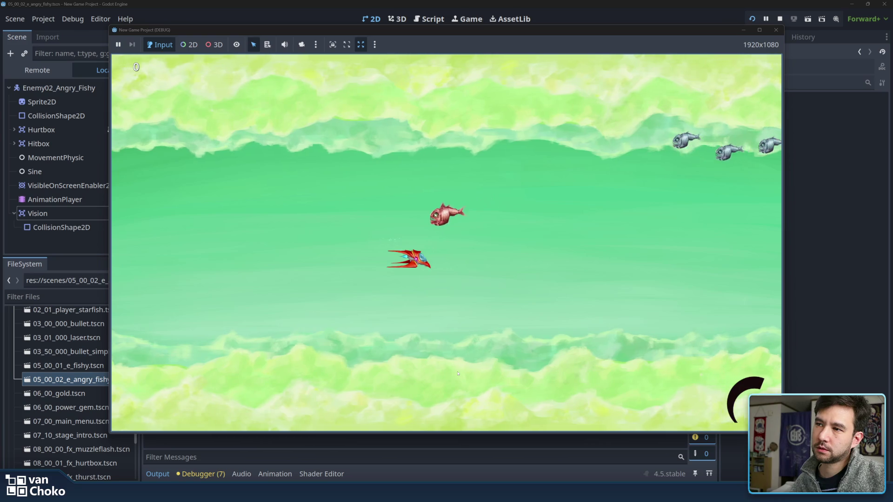
pyautogui.press('Down')
pyautogui.press('Left')
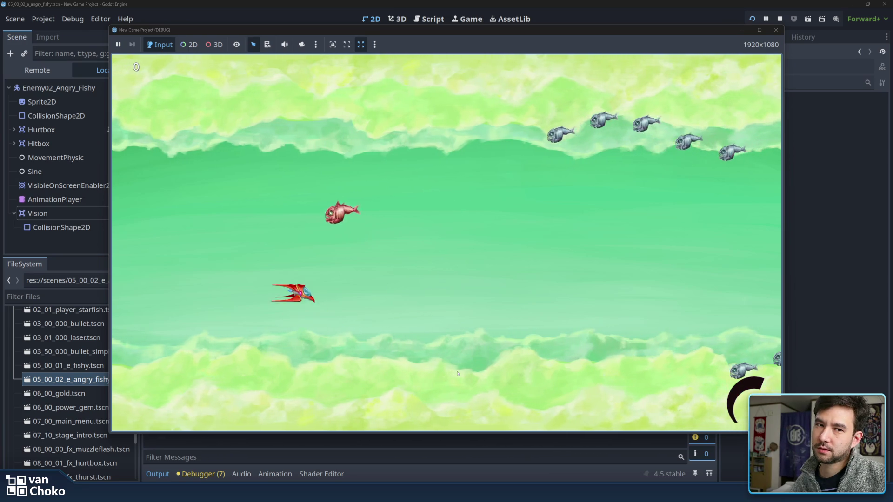
pyautogui.press('Up')
pyautogui.press('Left')
pyautogui.press('Down')
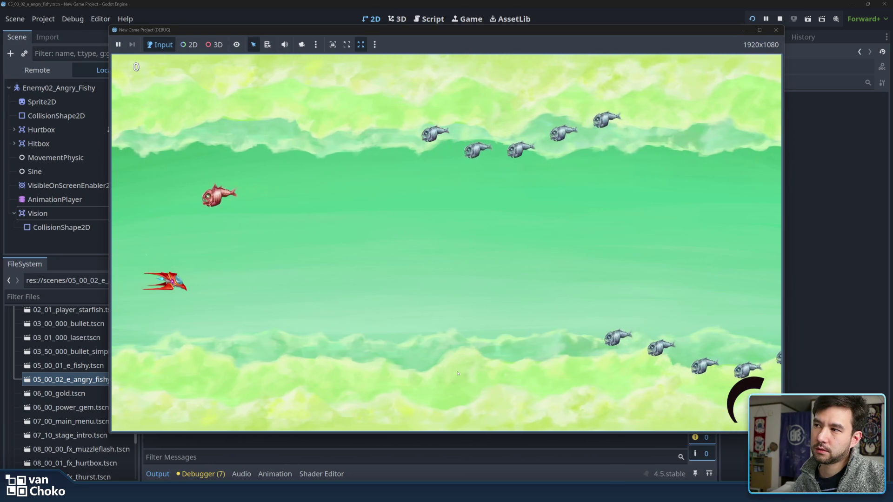
pyautogui.press('Up')
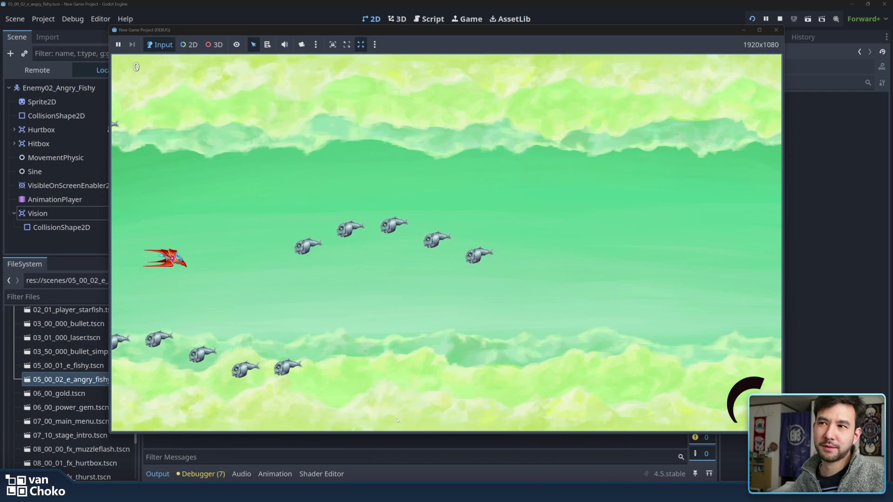
pyautogui.press('F8')
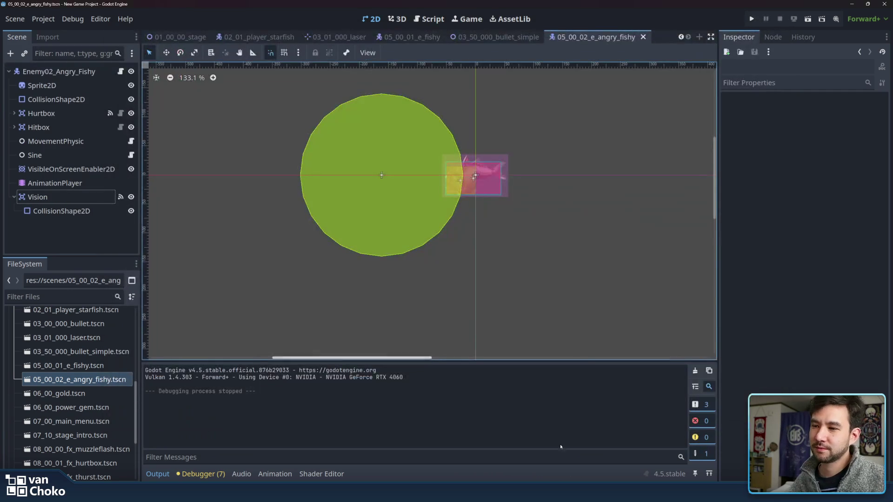
# Step: Select the Vision collision circle in Godot, then bring up the Canva Stages presentation
pyautogui.click(388, 233)
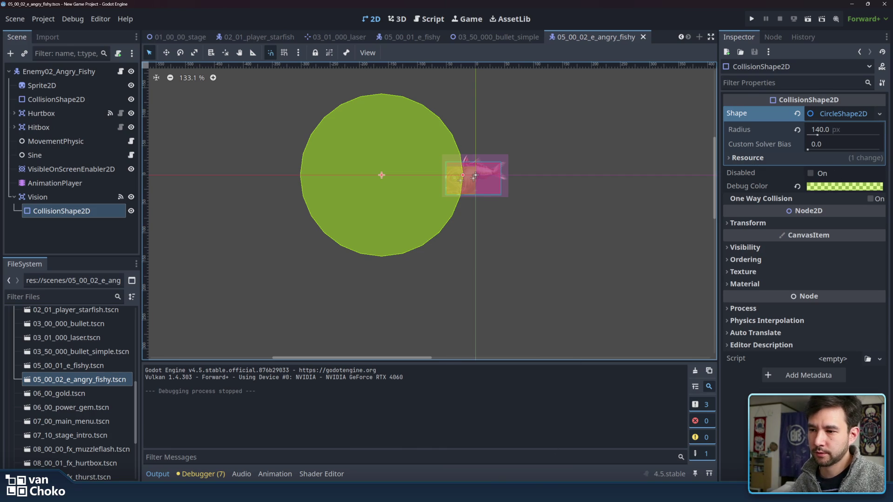
pyautogui.moveTo(496, 492)
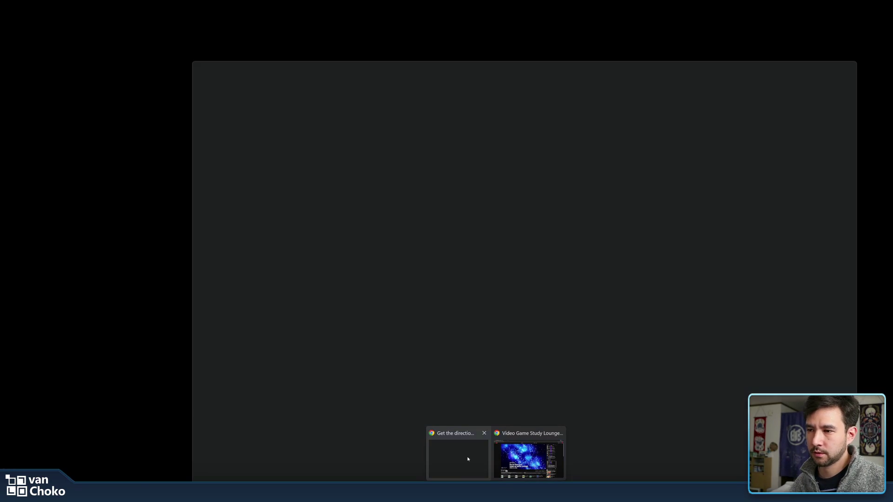
pyautogui.click(467, 459)
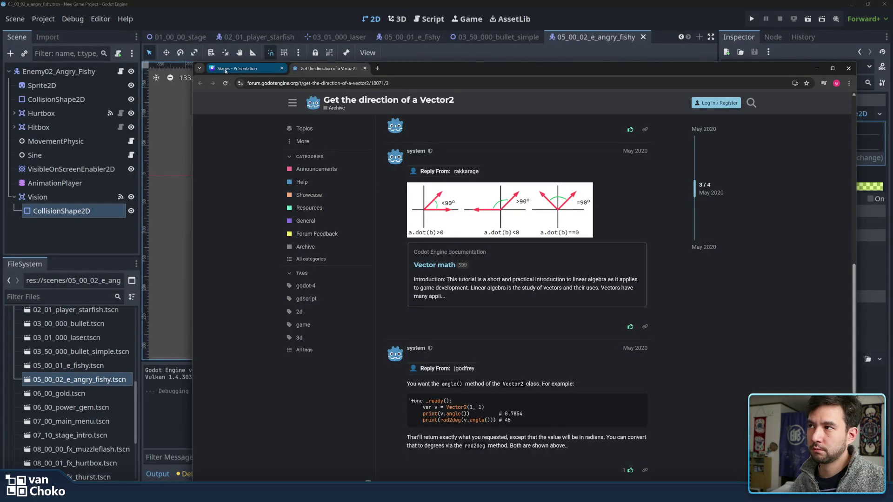
pyautogui.click(226, 70)
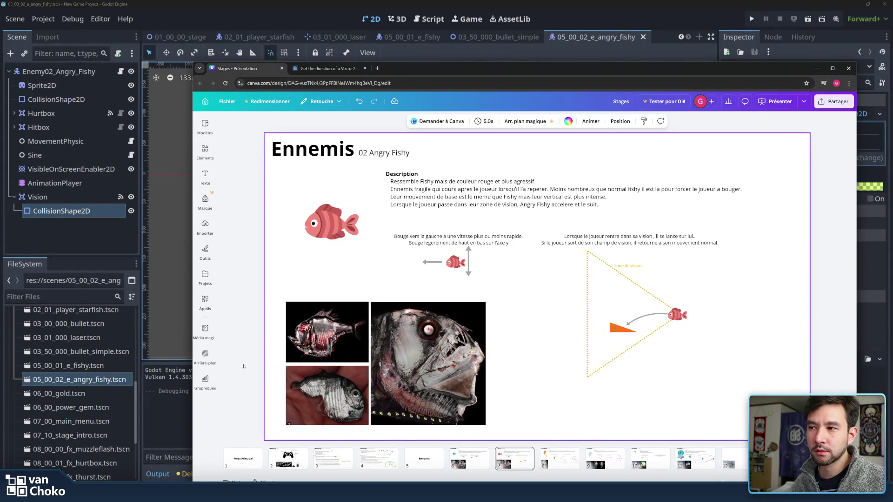
# Step: Browse the Fishy, Angry Fishy, Telescope, Maduse and Jellyshot slides, ending on 04 Ange
pyautogui.click(465, 458)
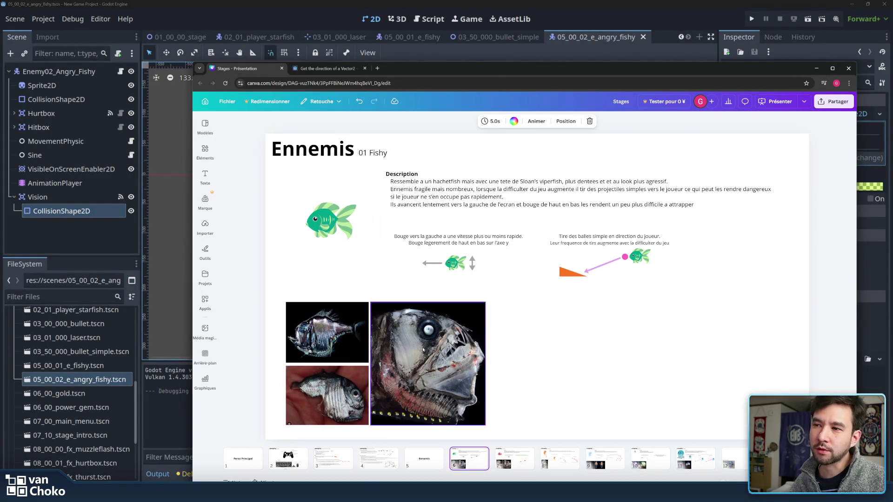
pyautogui.click(516, 463)
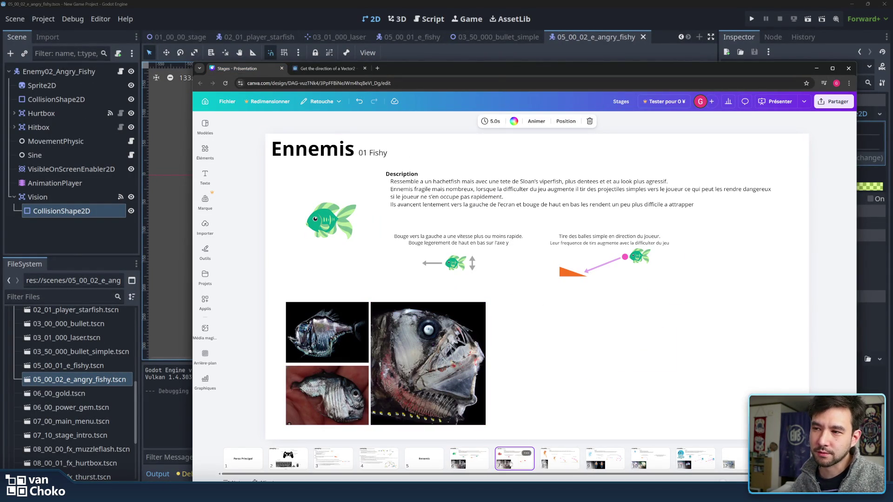
pyautogui.click(464, 464)
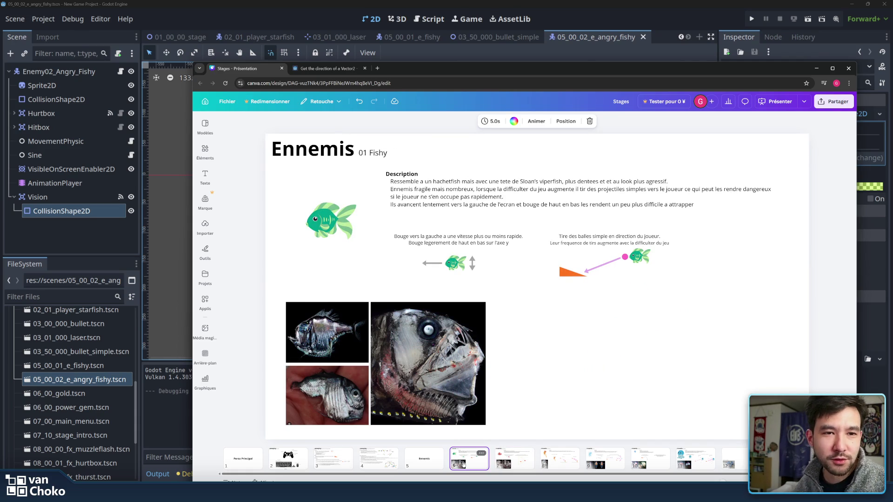
pyautogui.click(555, 457)
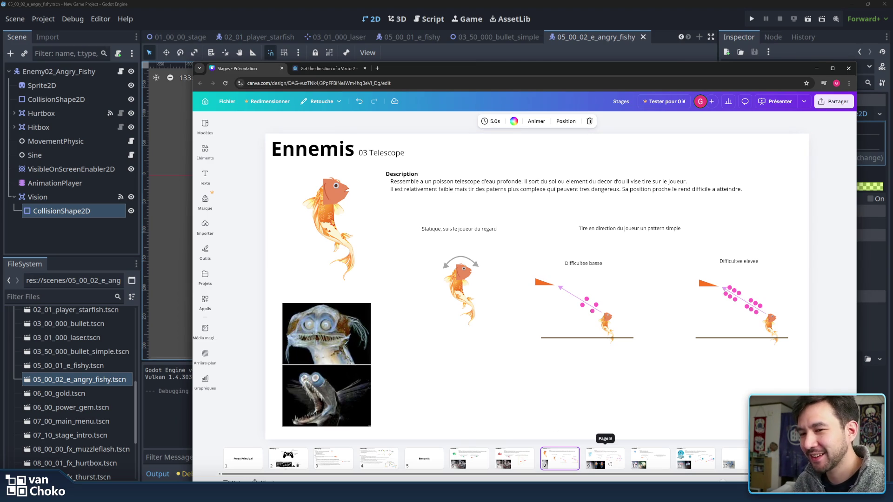
pyautogui.click(700, 460)
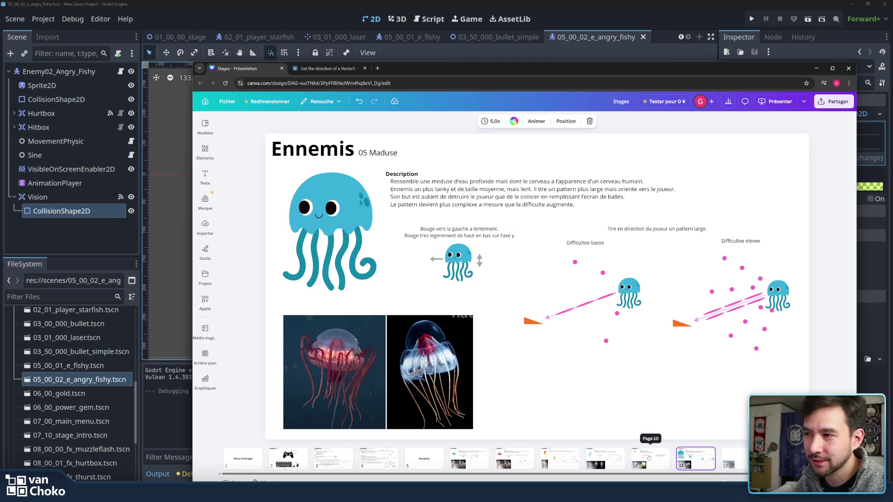
pyautogui.click(649, 458)
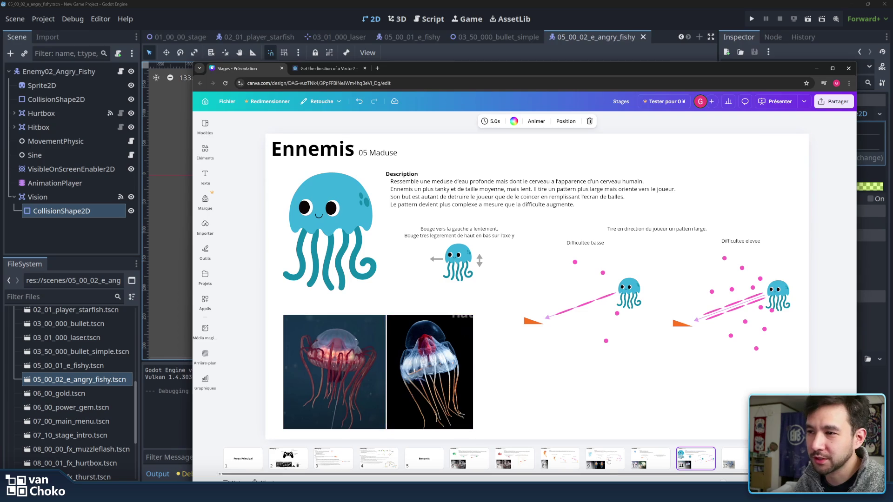
pyautogui.click(597, 458)
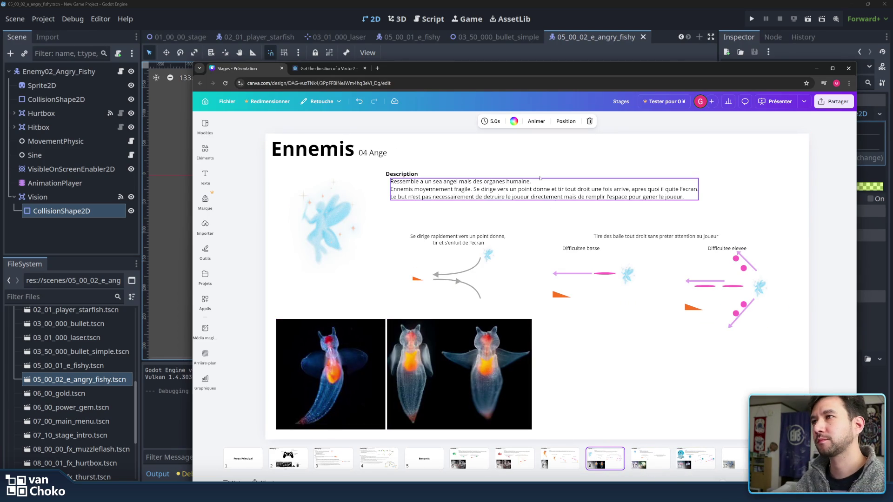
pyautogui.moveTo(429, 70)
pyautogui.mouseDown()
pyautogui.moveTo(892, 265)
pyautogui.moveTo(892, 279)
pyautogui.moveTo(872, 305)
pyautogui.moveTo(495, 207)
pyautogui.moveTo(419, 4)
pyautogui.mouseUp()
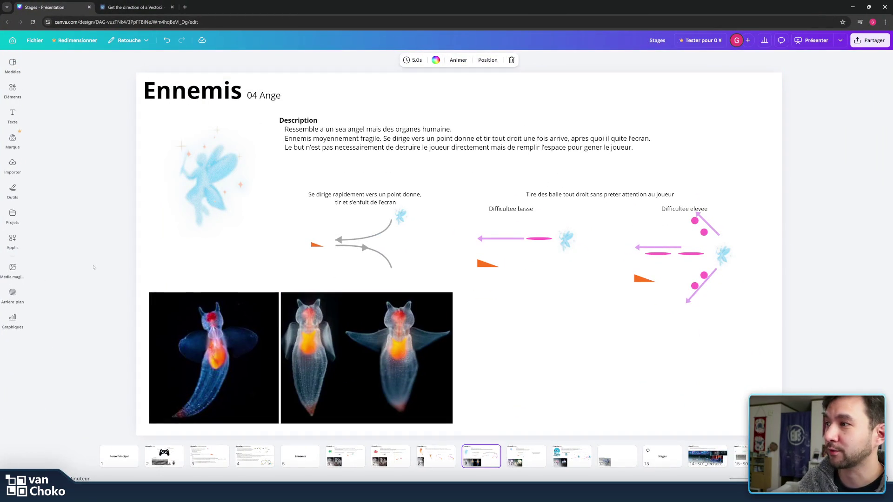
# Step: Revisit the Fishy, Ange and Telescope slides, view Dragon bleu des mers, then return to Godot
pyautogui.click(339, 458)
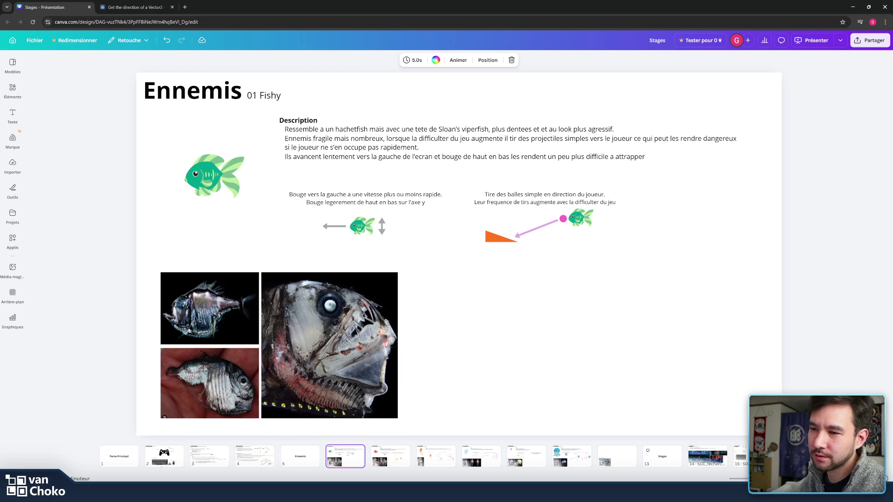
pyautogui.click(481, 456)
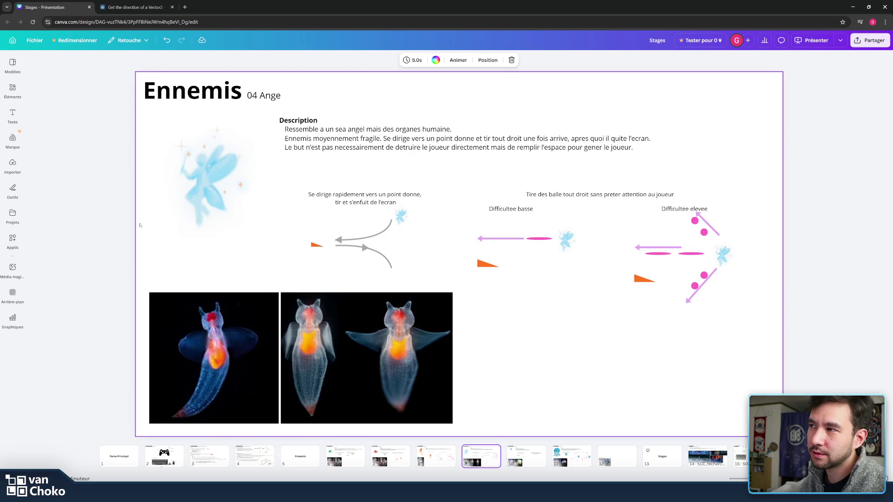
pyautogui.click(62, 247)
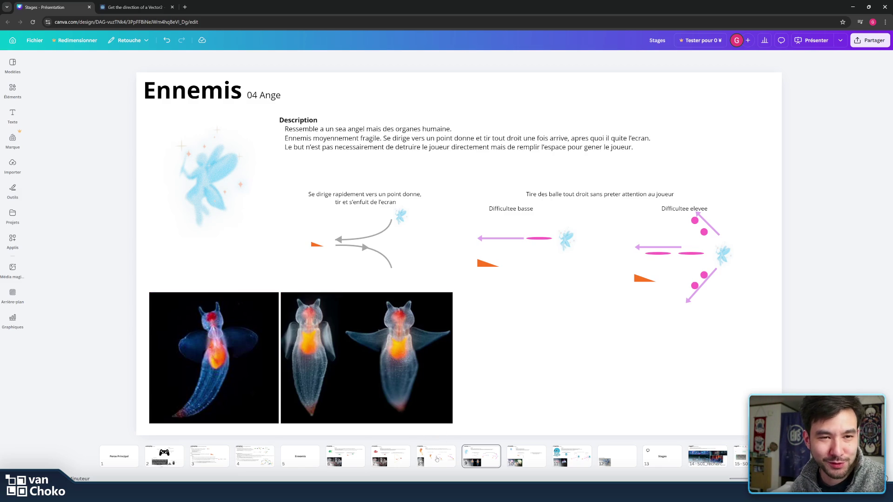
pyautogui.click(437, 459)
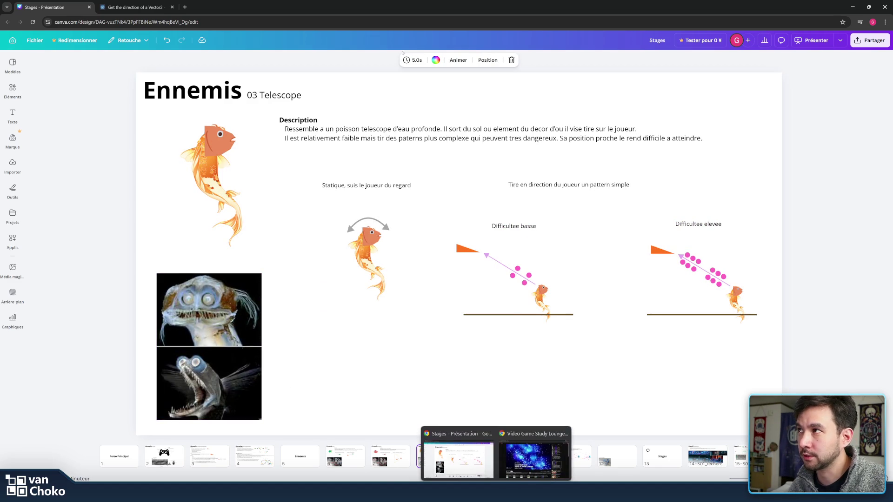
pyautogui.click(618, 458)
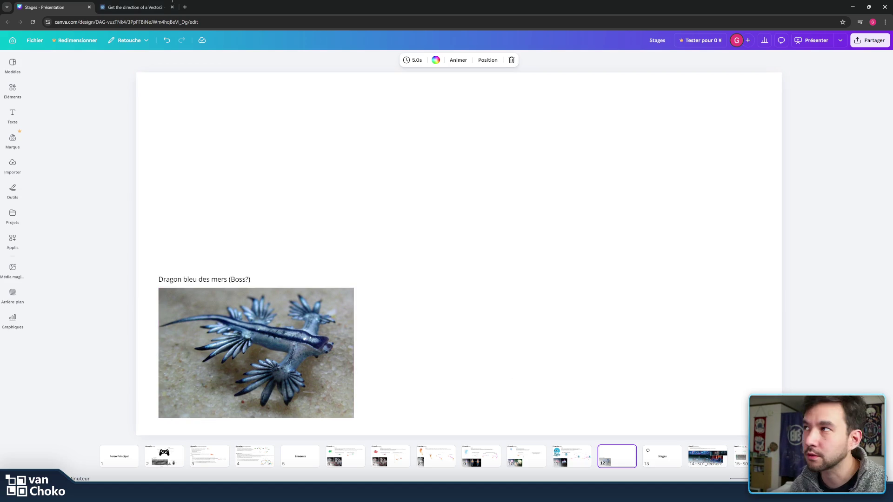
pyautogui.hotkey('alt', 'Tab')
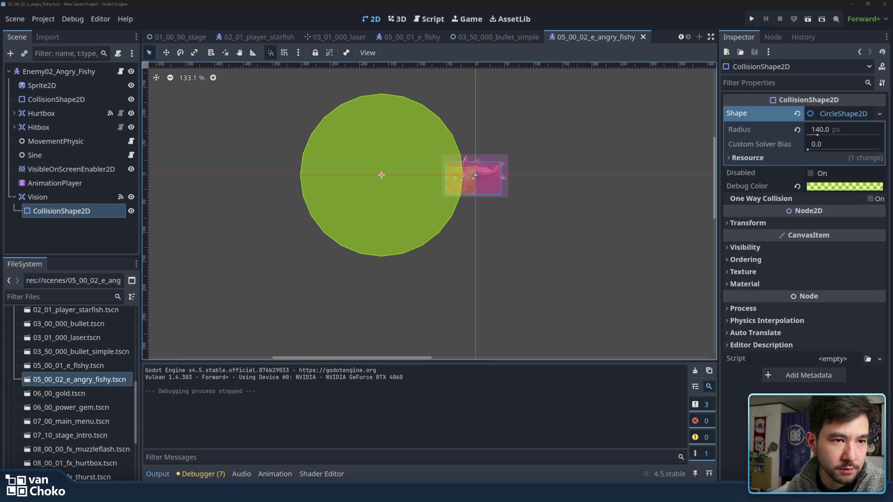
# Step: Maximize Chrome and open the Barreleye card from the aquarium's deep sea animals grid
pyautogui.hotkey('alt', 'Tab')
pyautogui.moveTo(471, 202); pyautogui.dragTo(542, 7)
pyautogui.scroll(-5, 542, 116)
pyautogui.click(379, 238)
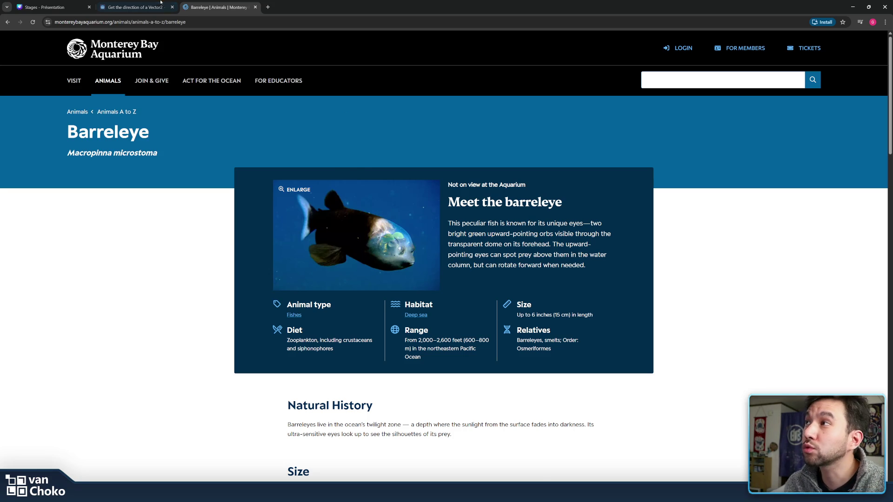
# Step: Compare the blue sea dragon image on the Canva slide with the Barreleye page
pyautogui.click(132, 7)
pyautogui.click(51, 7)
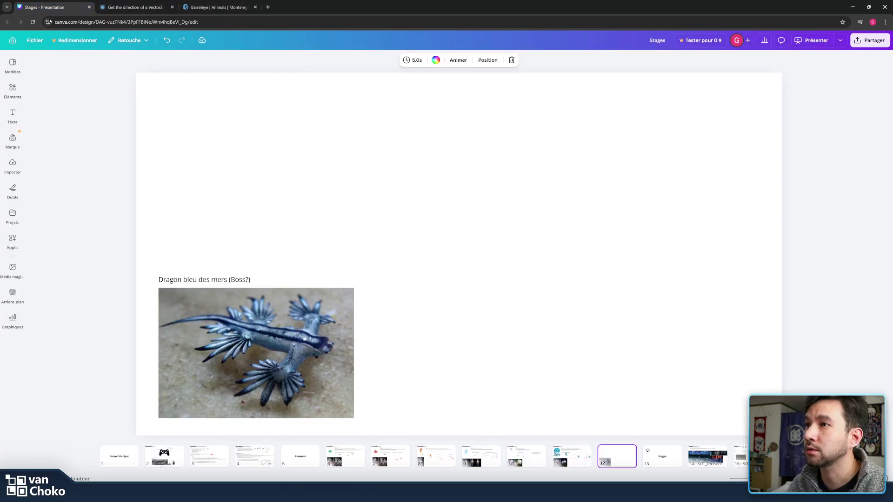
pyautogui.click(244, 338)
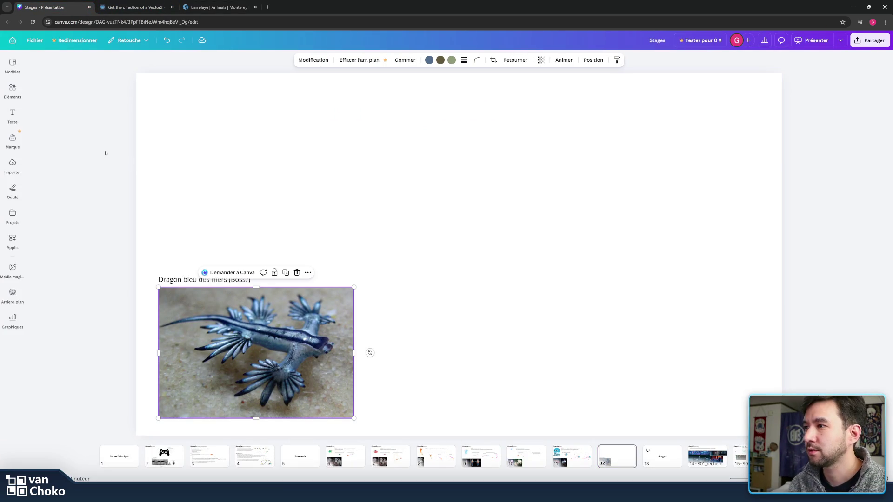
pyautogui.click(129, 160)
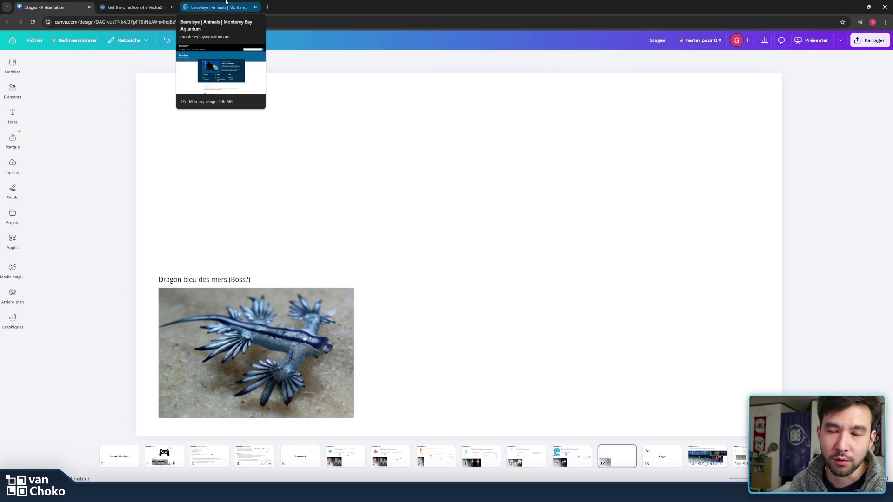
pyautogui.click(226, 1)
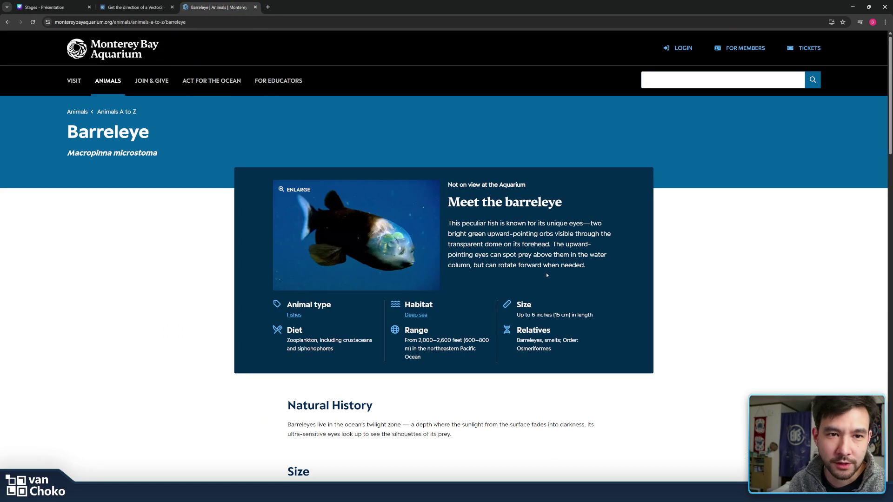
# Step: Recheck the sea dragon against the Barreleye, then move the browser aside to view Godot
pyautogui.click(135, 7)
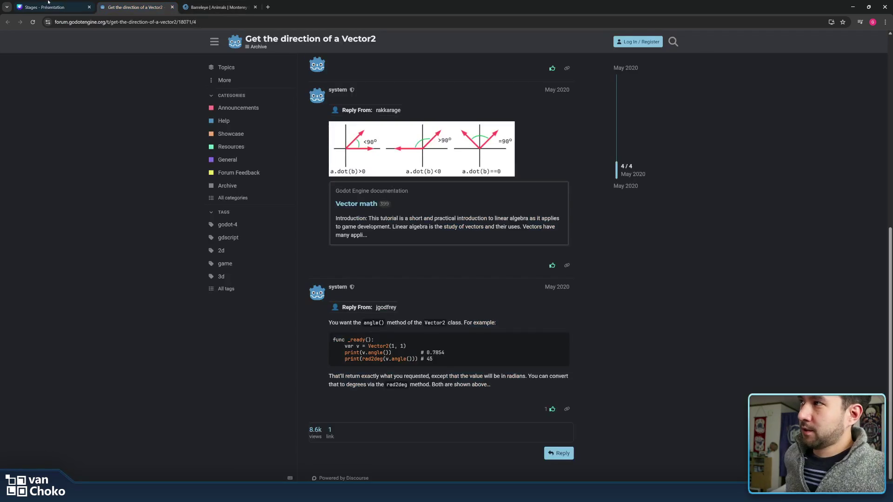
pyautogui.click(46, 7)
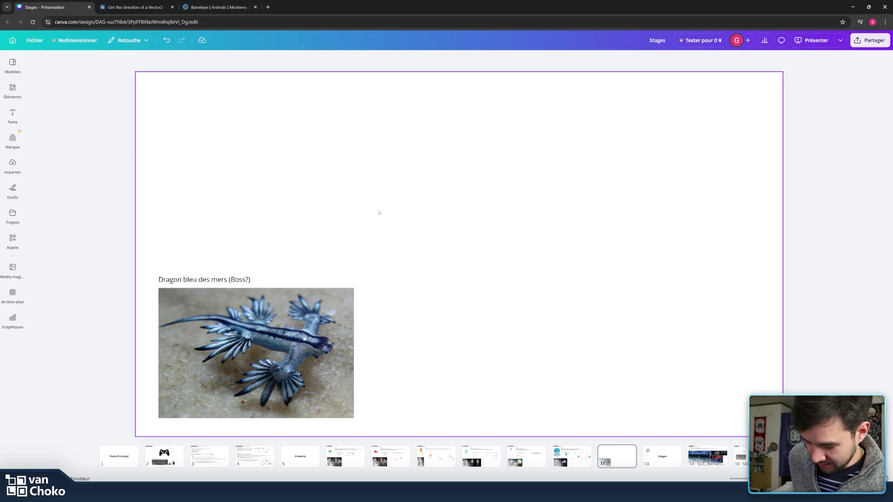
pyautogui.click(303, 325)
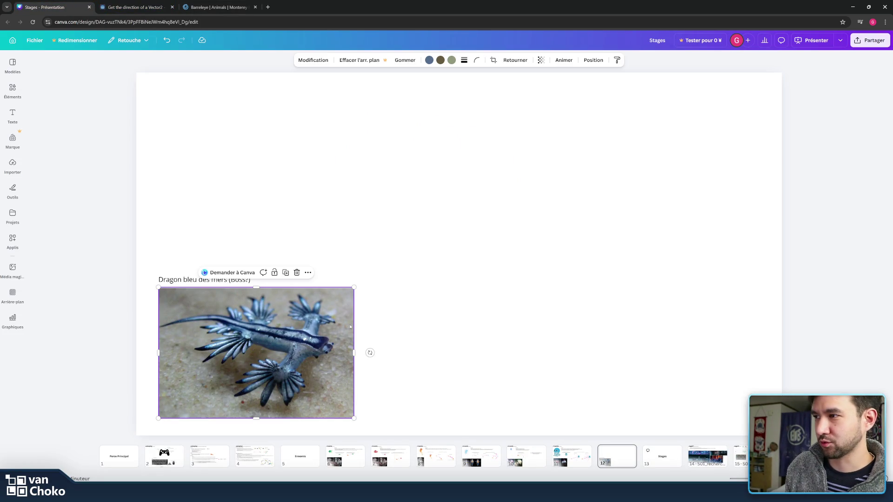
pyautogui.click(496, 285)
pyautogui.click(201, 8)
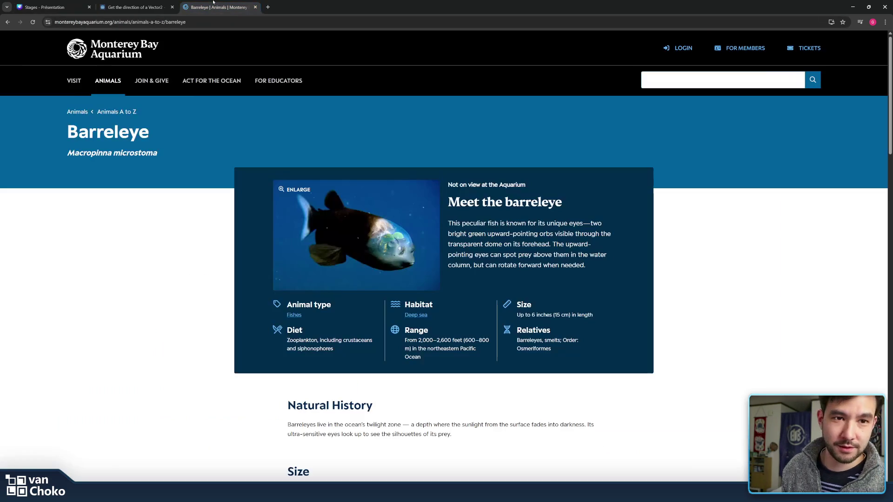
pyautogui.moveTo(491, 3)
pyautogui.mouseDown()
pyautogui.moveTo(597, 158)
pyautogui.moveTo(892, 177)
pyautogui.mouseUp()
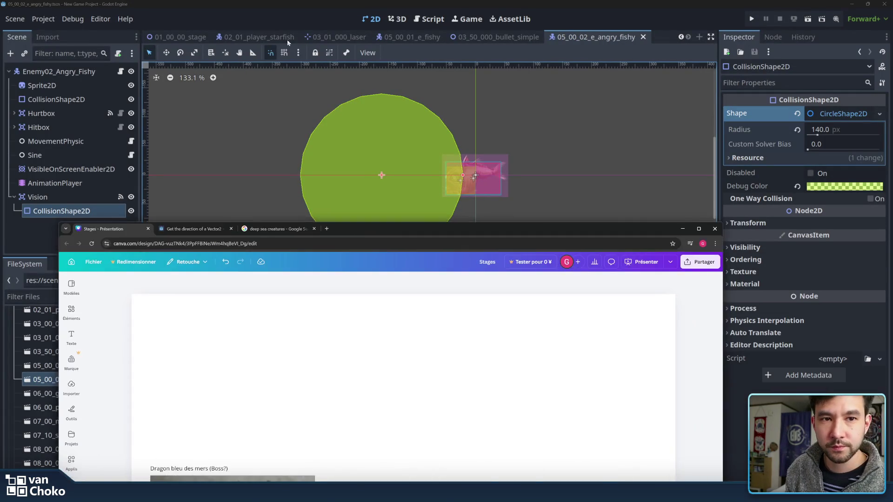
pyautogui.moveTo(356, 235)
pyautogui.mouseDown()
pyautogui.moveTo(406, 3)
pyautogui.moveTo(392, 3)
pyautogui.mouseUp()
# Step: Maximize Canva, view the Angry Fishy, Ange and Telescope slides, then go to deep sea creatures images
pyautogui.click(391, 456)
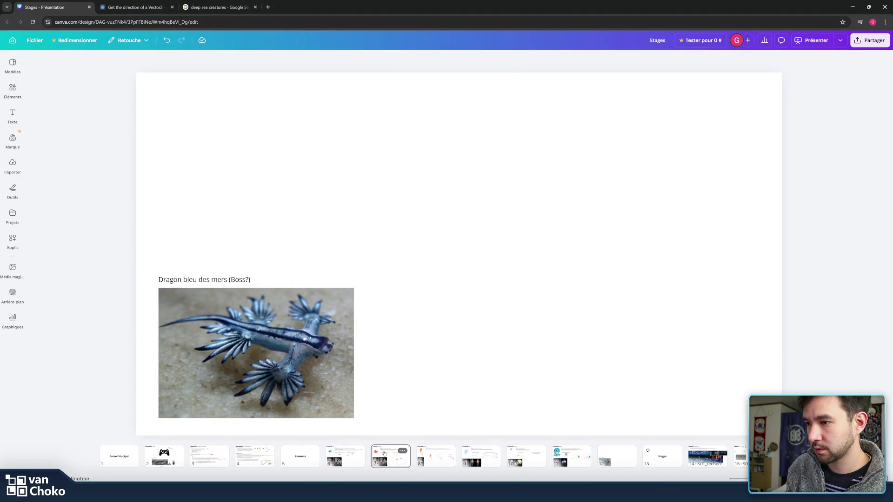
pyautogui.click(479, 457)
pyautogui.click(437, 458)
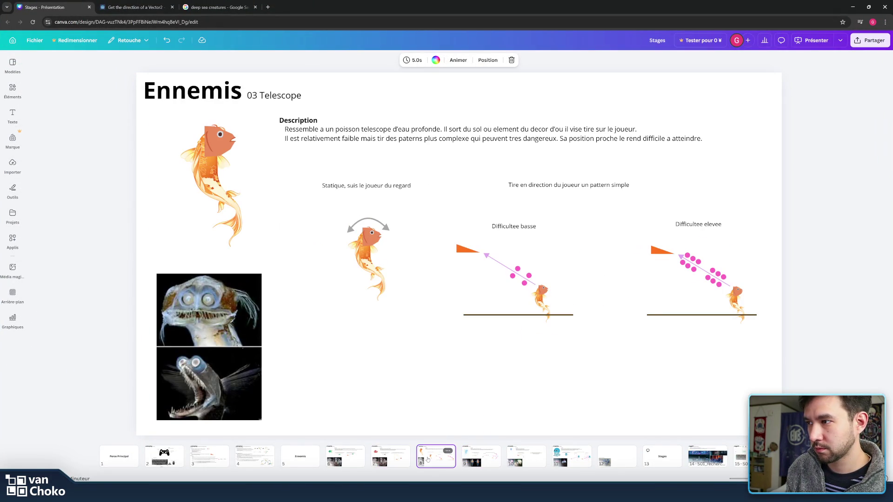
pyautogui.click(219, 7)
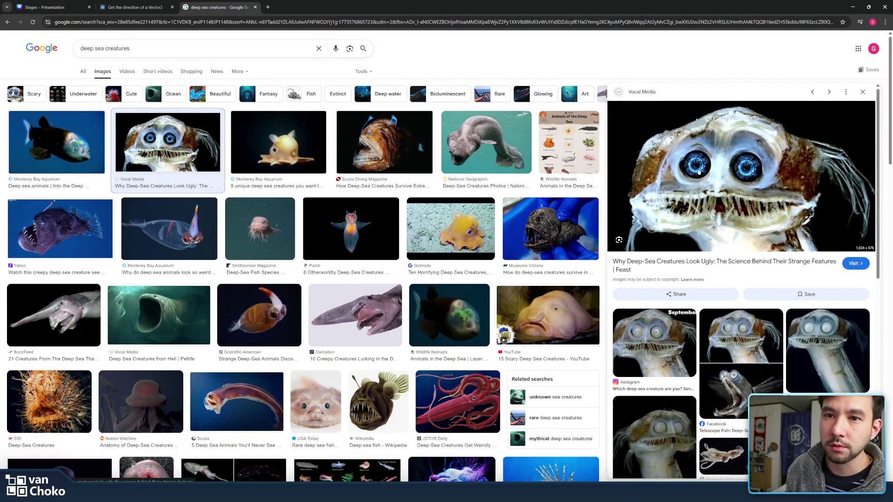
# Step: Preview the telescope fish, then scroll down and enlarge the Smithsonian Magazine red deep-sea squid
pyautogui.click(831, 345)
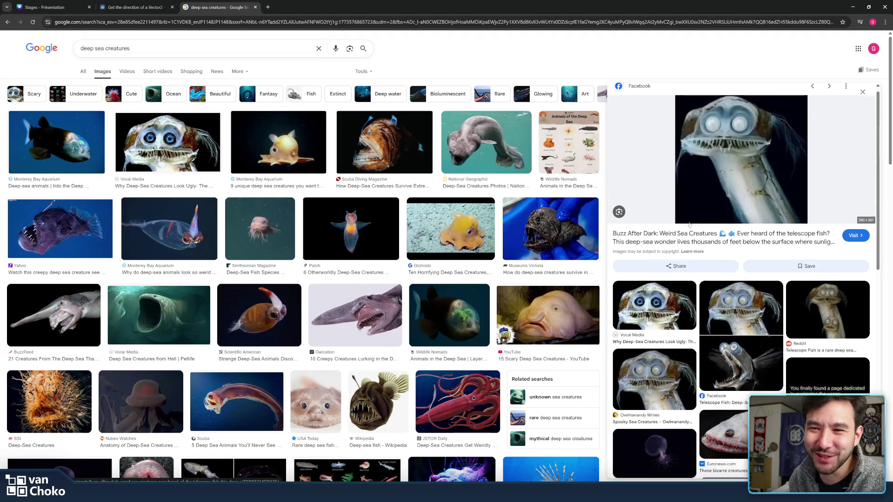
pyautogui.scroll(-3, 761, 257)
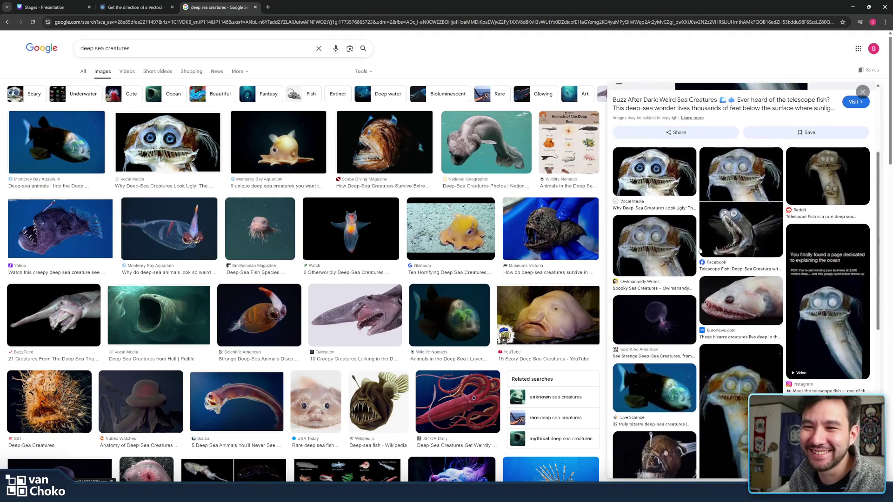
pyautogui.scroll(-2, 549, 246)
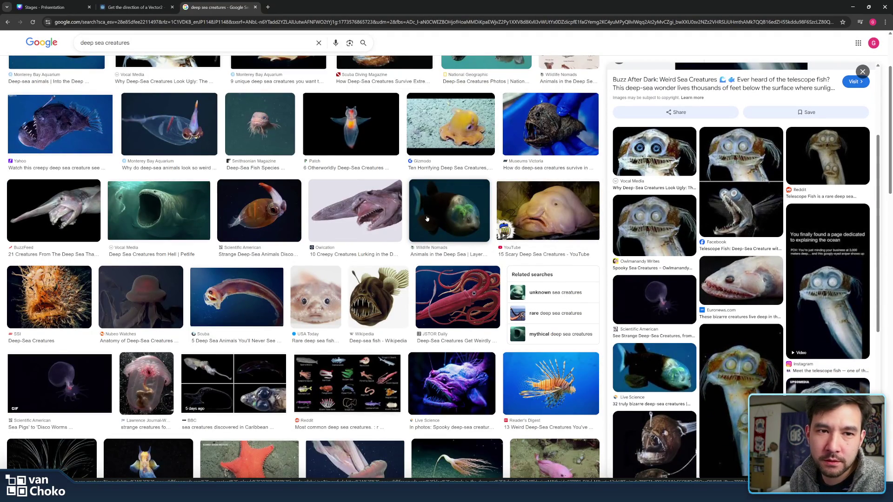
pyautogui.scroll(-3, 427, 219)
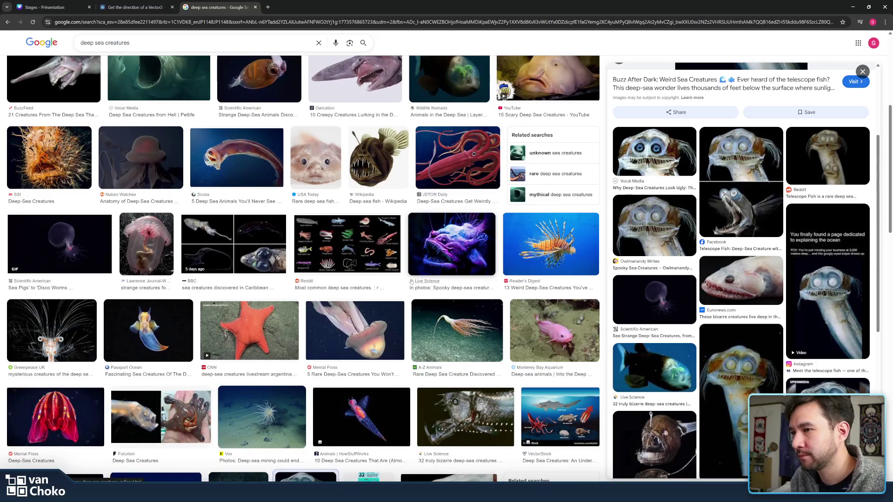
pyautogui.scroll(-1, 405, 273)
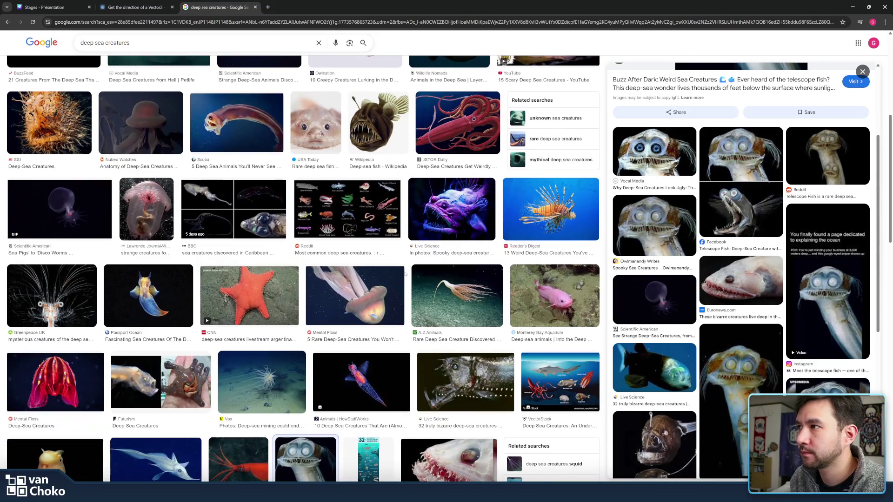
pyautogui.scroll(-5, 405, 274)
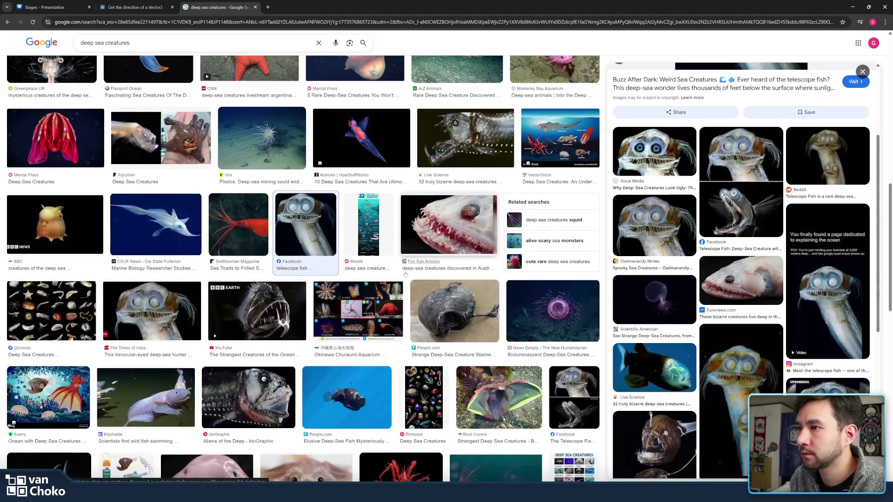
pyautogui.scroll(-2, 405, 275)
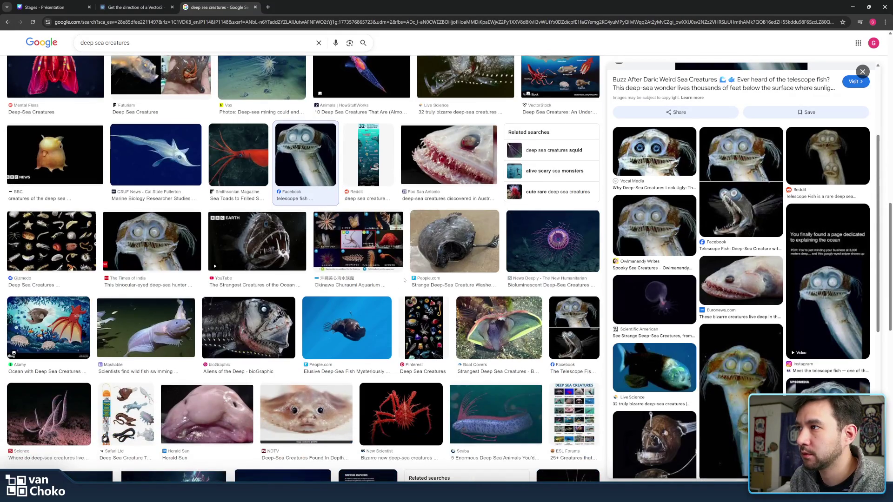
pyautogui.click(238, 156)
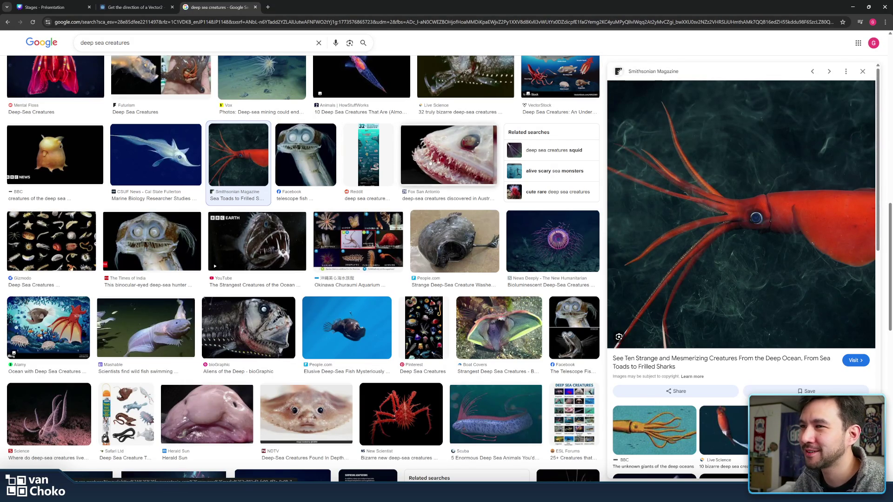
pyautogui.scroll(-4, 432, 162)
pyautogui.scroll(-5, 432, 162)
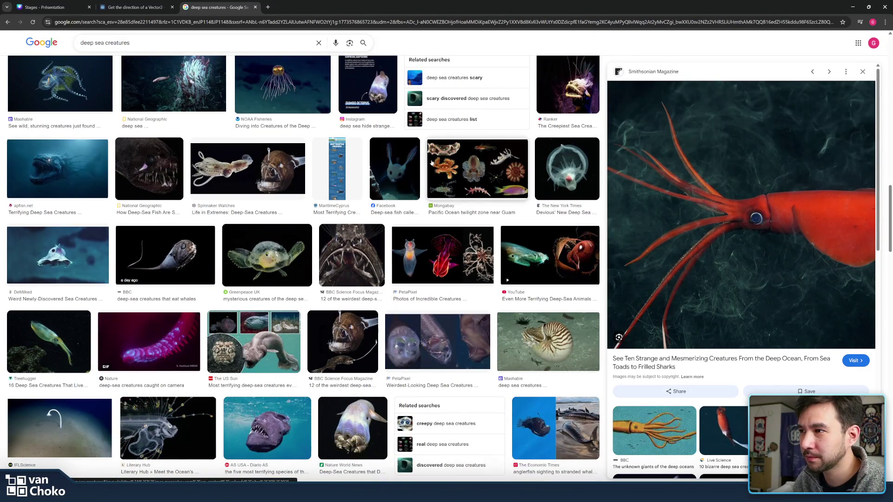
pyautogui.scroll(-3, 431, 162)
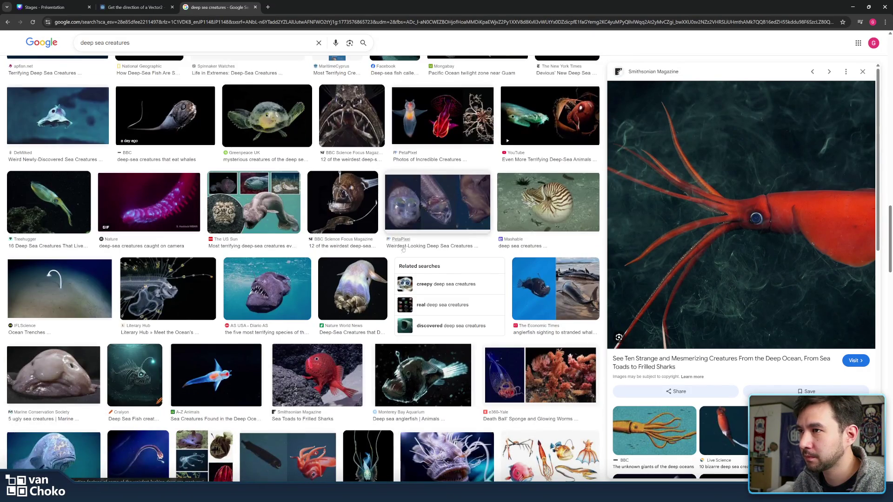
pyautogui.scroll(-4, 392, 259)
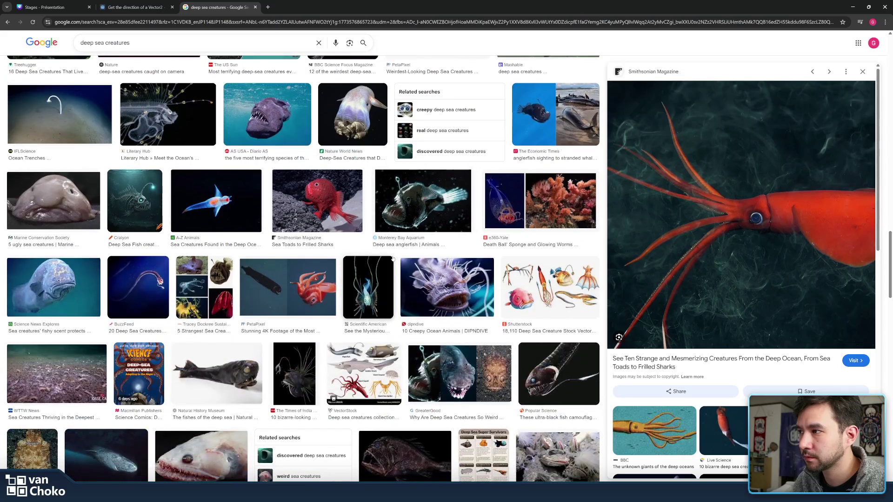
pyautogui.scroll(-4, 392, 258)
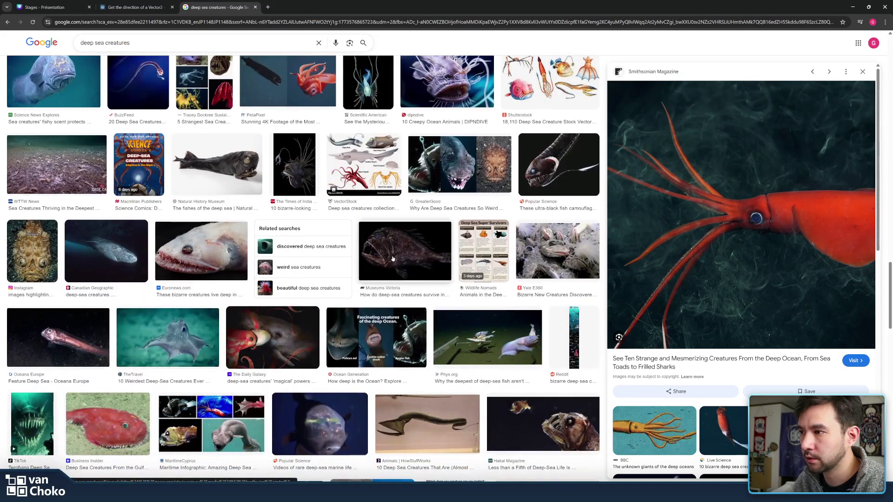
# Step: Preview The Daily Galaxy deep-sea creature image and scroll through the related results
pyautogui.click(279, 336)
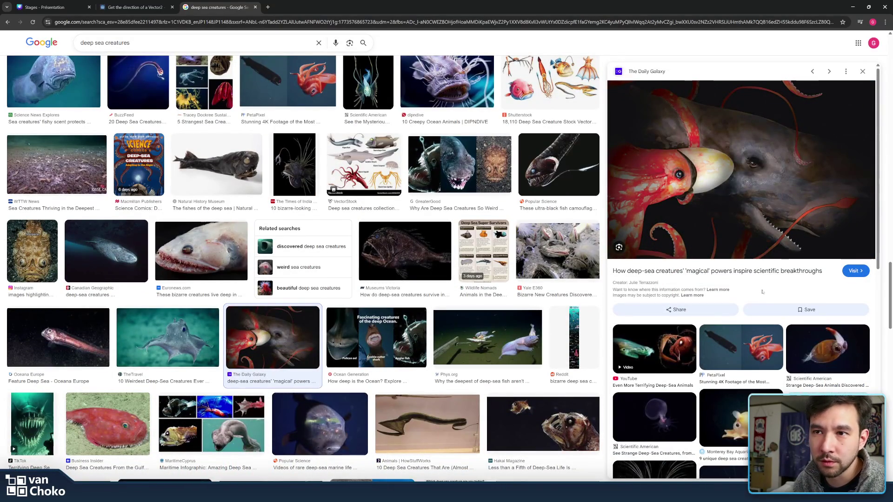
pyautogui.scroll(-4, 778, 274)
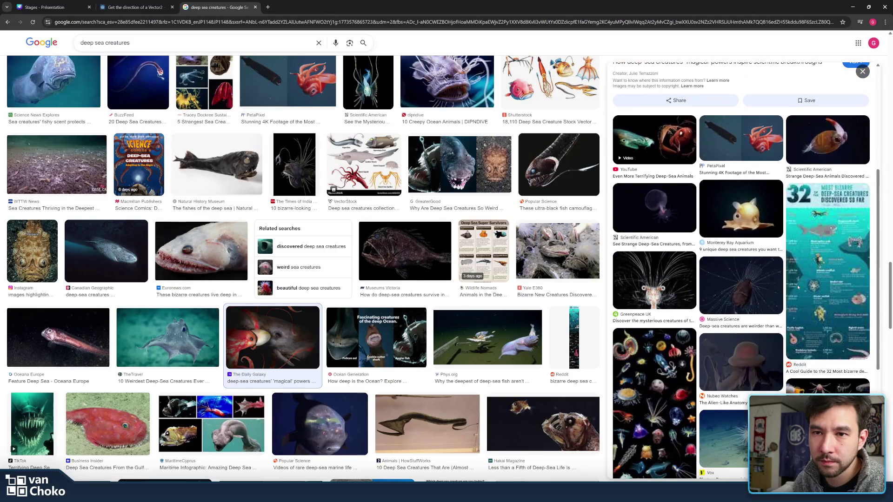
pyautogui.scroll(-2, 778, 289)
pyautogui.scroll(-4, 483, 238)
pyautogui.scroll(-5, 484, 238)
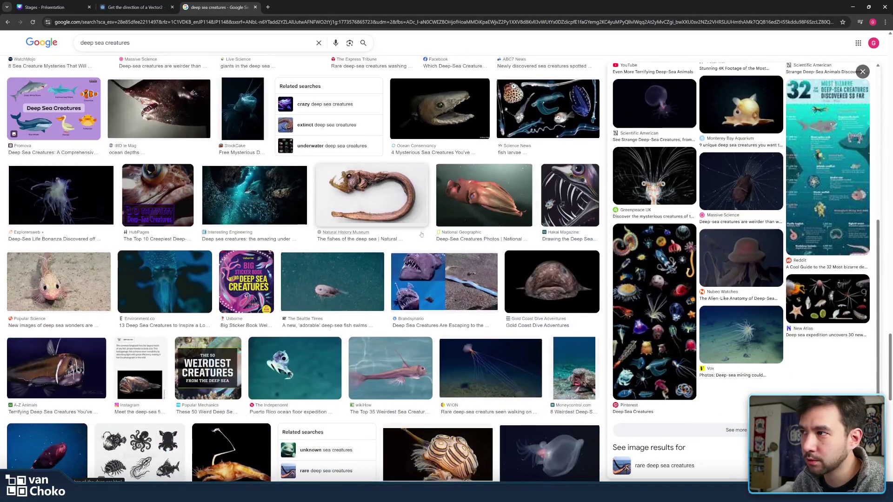
pyautogui.scroll(-2, 421, 245)
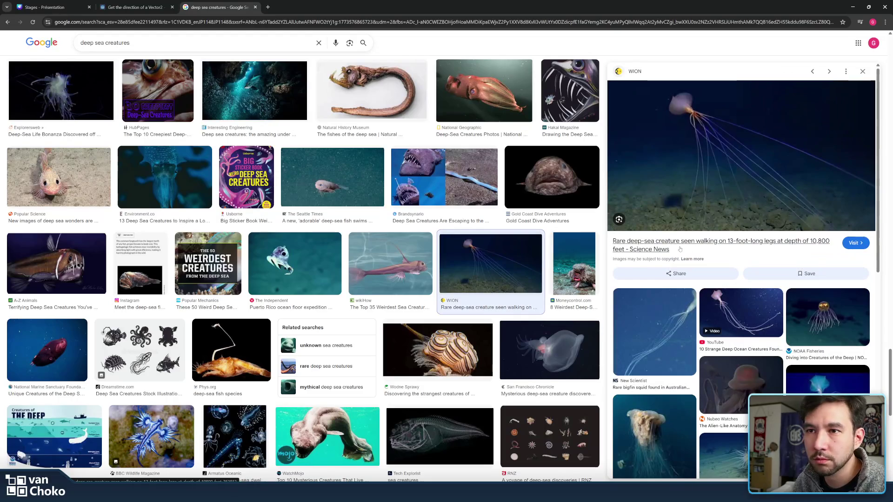
pyautogui.scroll(-2, 790, 348)
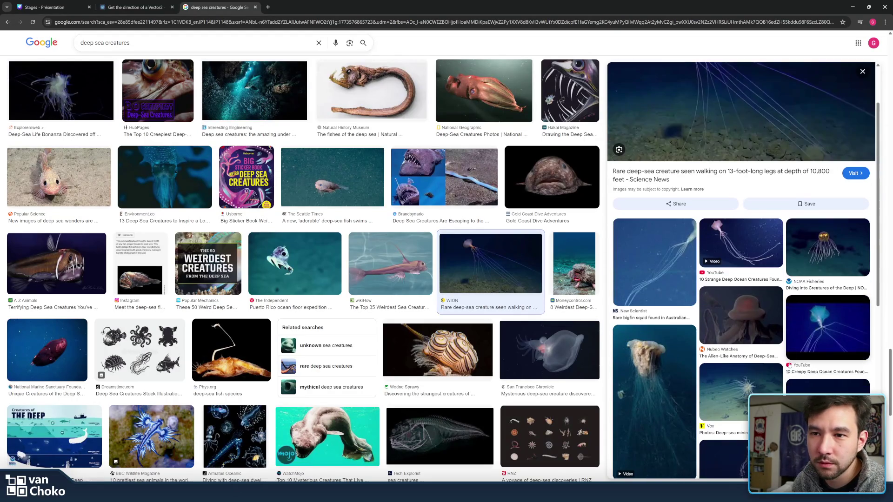
pyautogui.scroll(-2, 822, 321)
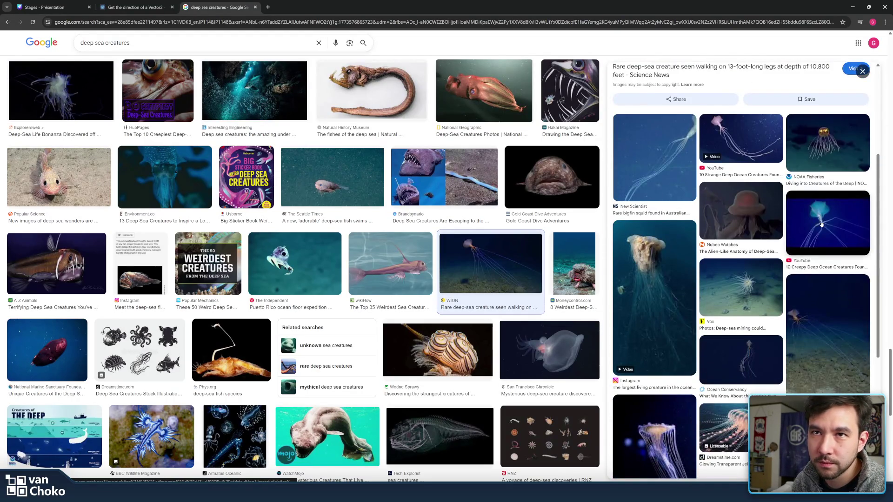
pyautogui.scroll(-3, 821, 297)
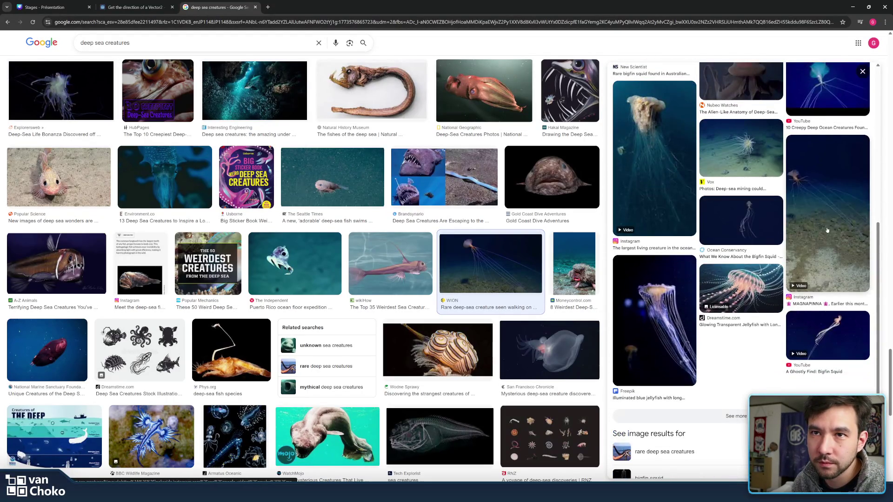
# Step: Open the MAGNAPINNA Instagram video, return to WION's long-legged creature, and select the search words
pyautogui.click(827, 230)
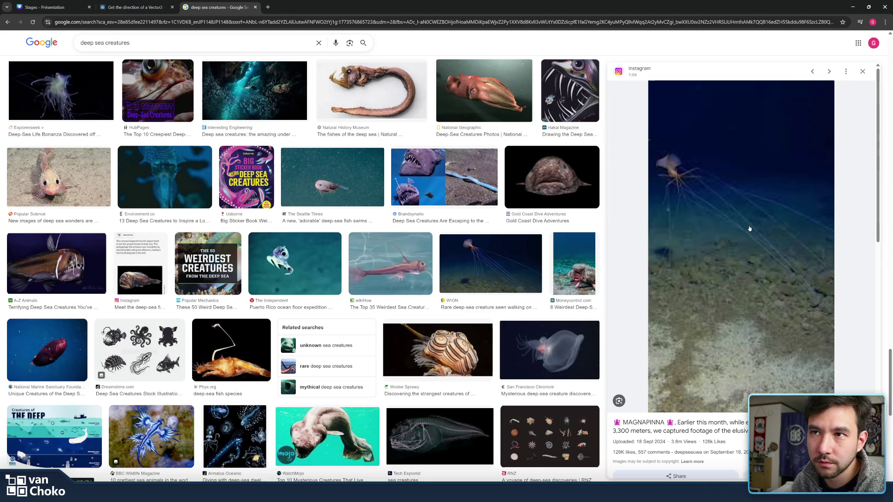
pyautogui.click(524, 259)
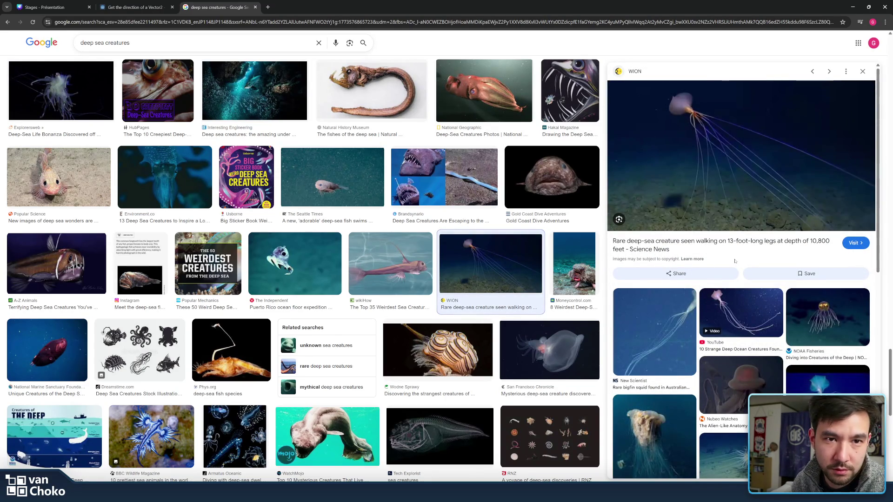
pyautogui.tripleClick(105, 42)
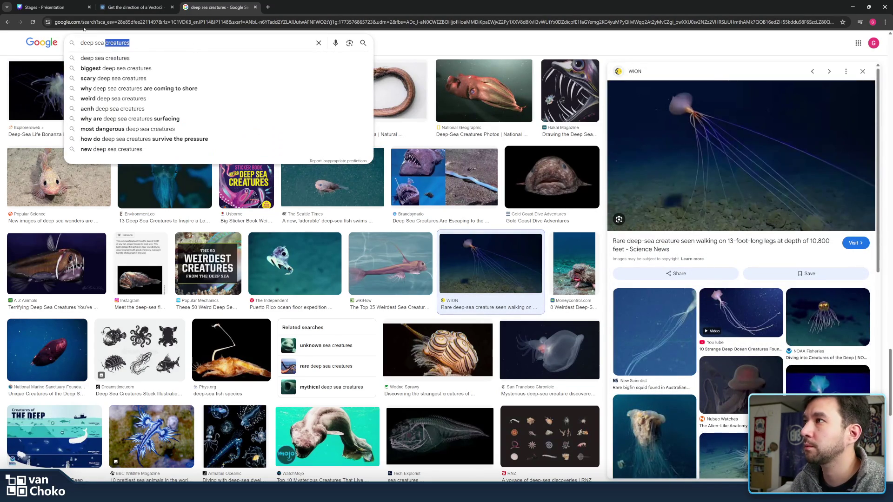
# Step: Search images for 'mantes de mer' and compare Ouest-France, Reddit, DORIS and other mantis pictures
pyautogui.write('mantes')
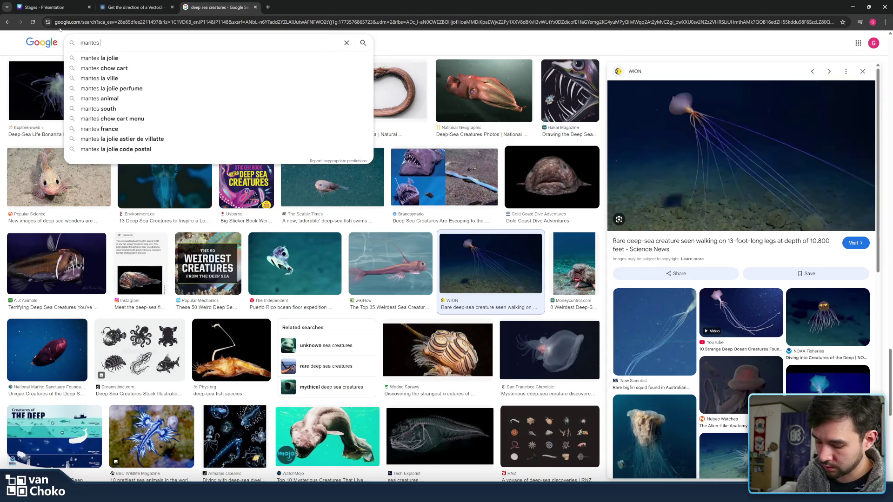
pyautogui.write(' de mer')
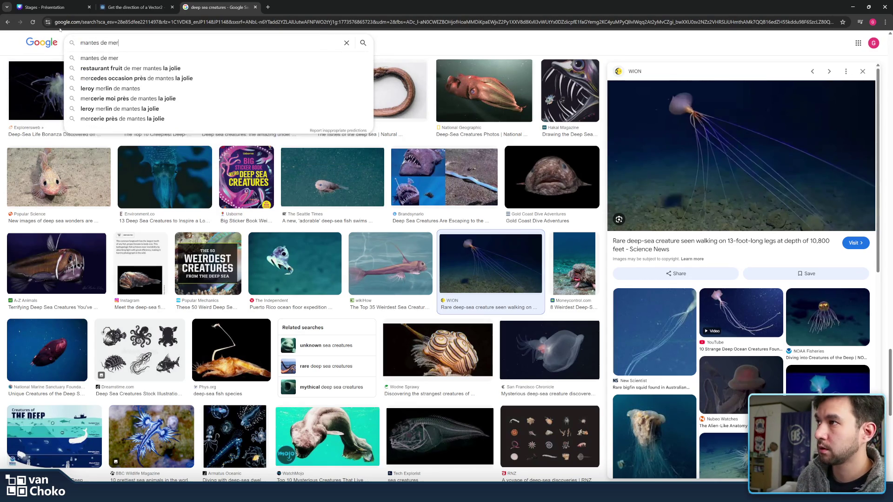
pyautogui.press('Return')
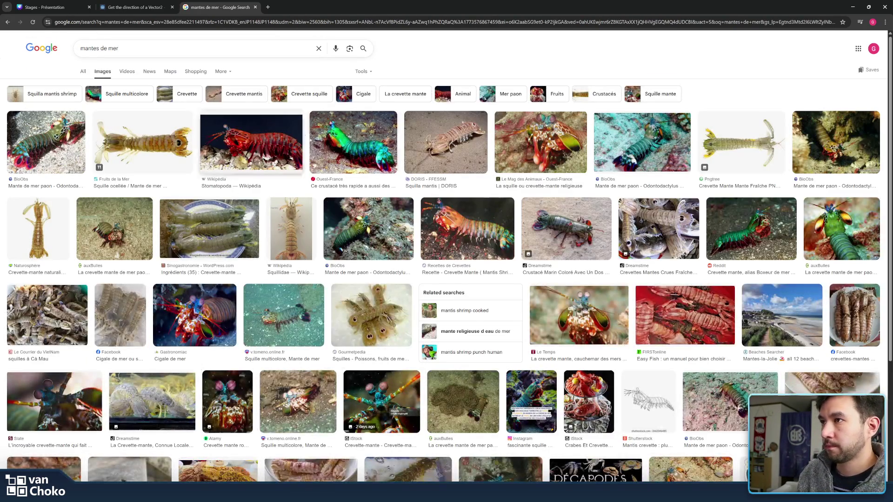
pyautogui.click(372, 148)
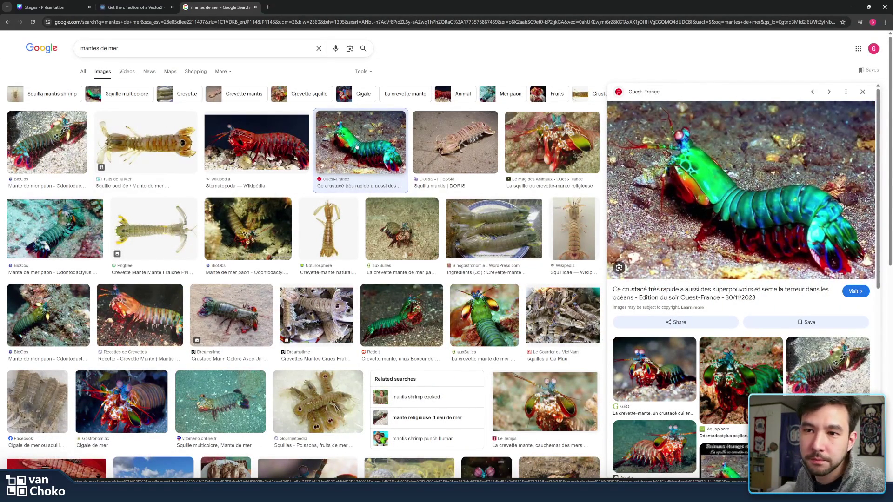
pyautogui.click(413, 317)
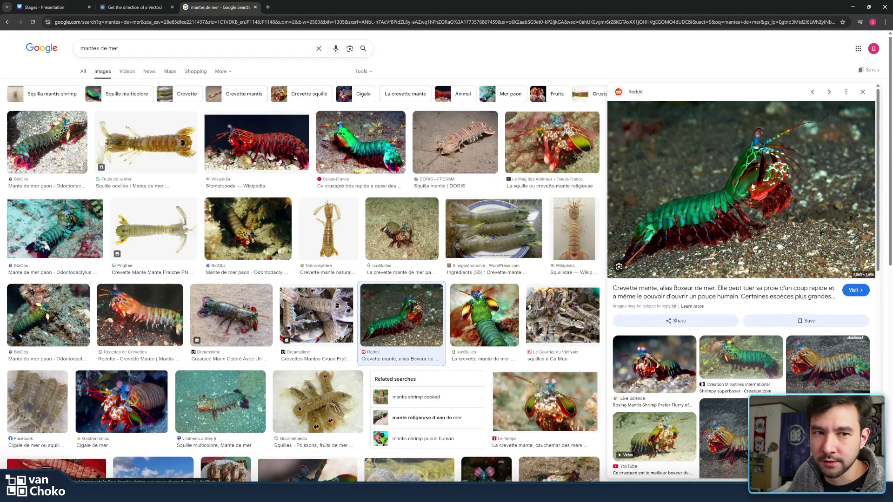
pyautogui.click(531, 235)
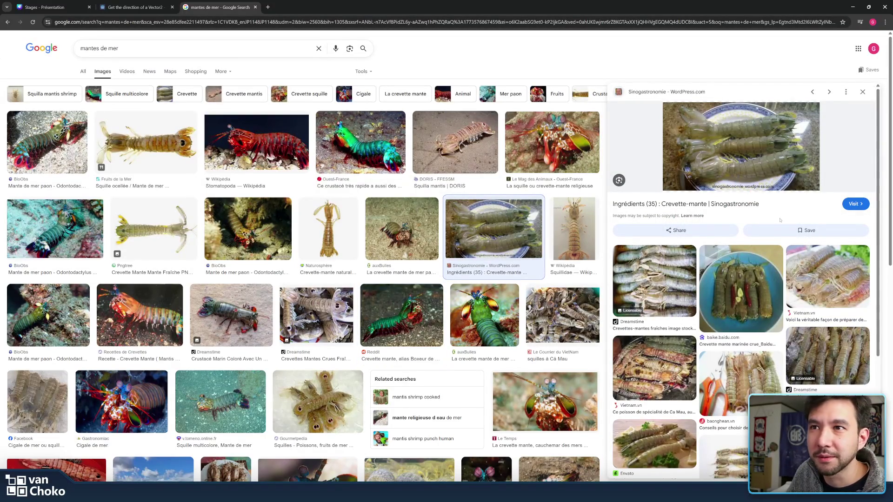
pyautogui.click(553, 141)
pyautogui.click(450, 144)
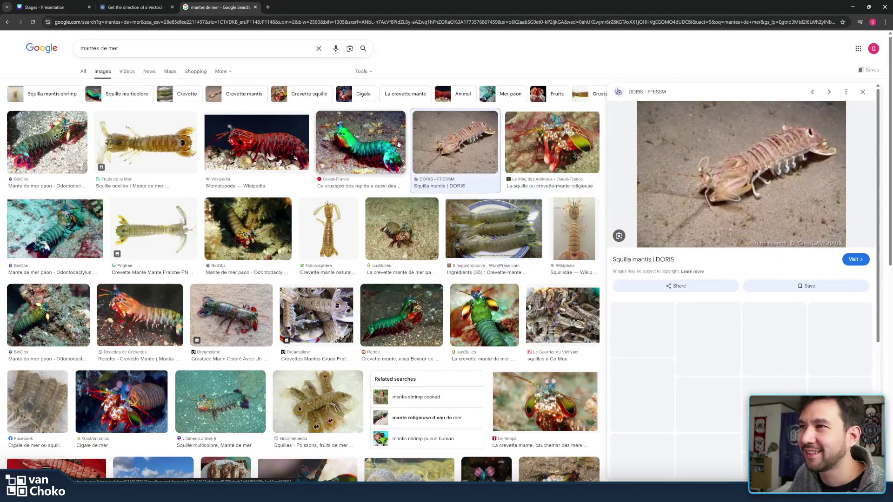
pyautogui.click(398, 145)
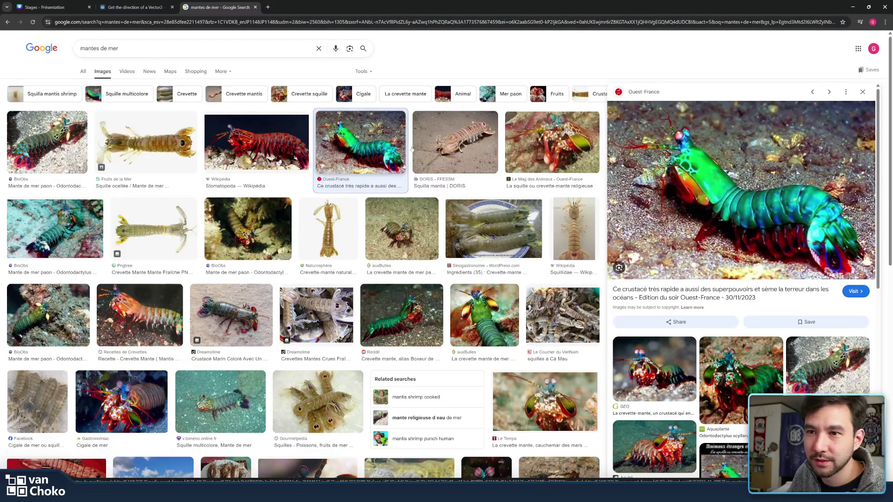
# Step: View the Slate and BioObs mantis shrimp, then settle on Ouest-France's peacock mantis and restore the window
pyautogui.scroll(-3, 548, 238)
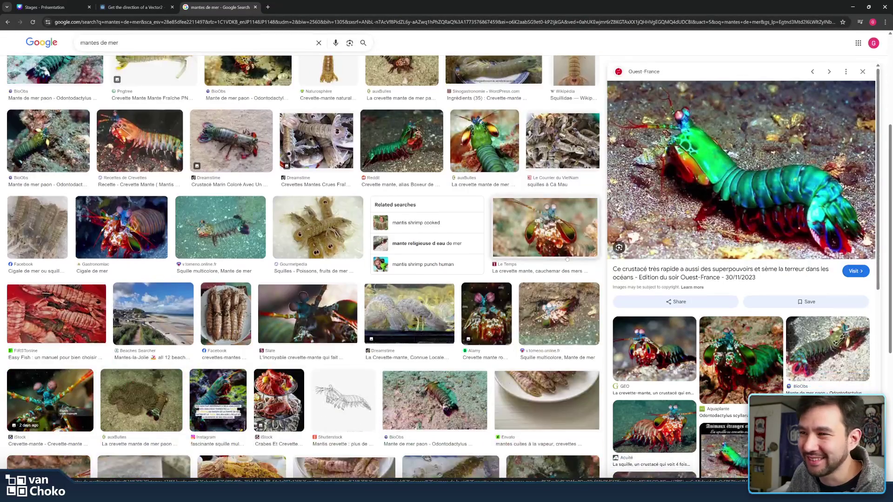
pyautogui.scroll(-1, 567, 258)
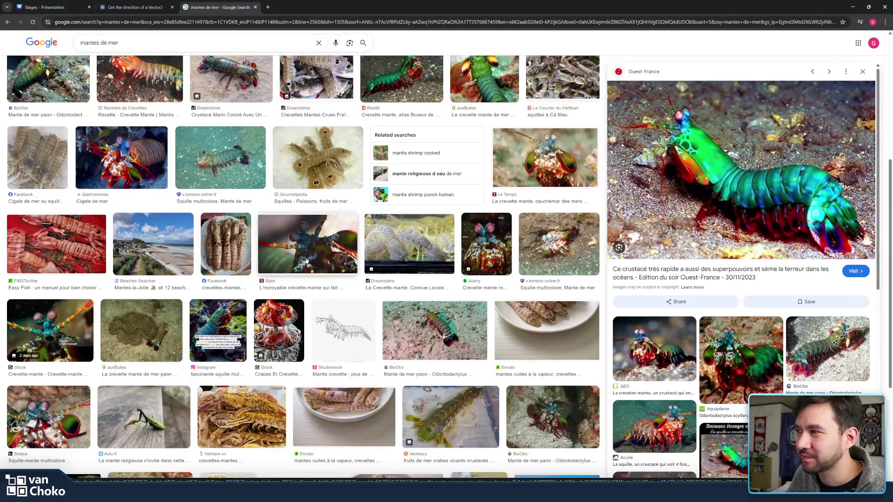
pyautogui.click(345, 243)
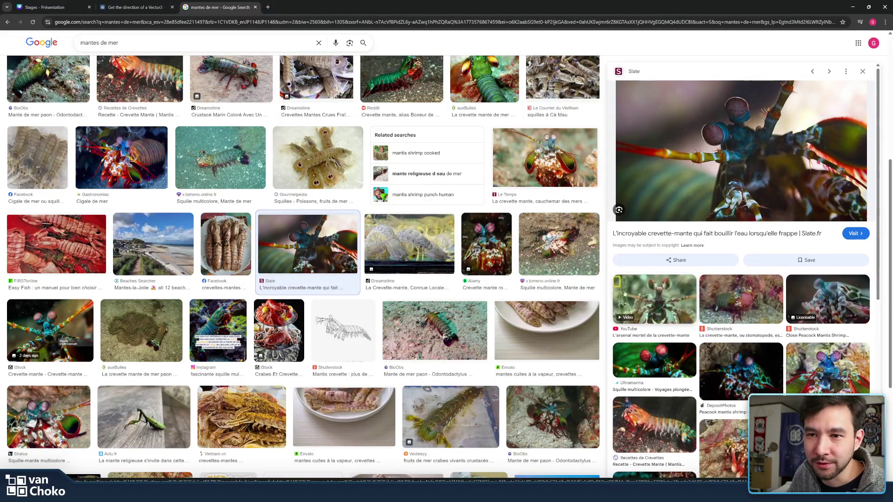
pyautogui.scroll(-3, 556, 239)
pyautogui.click(557, 238)
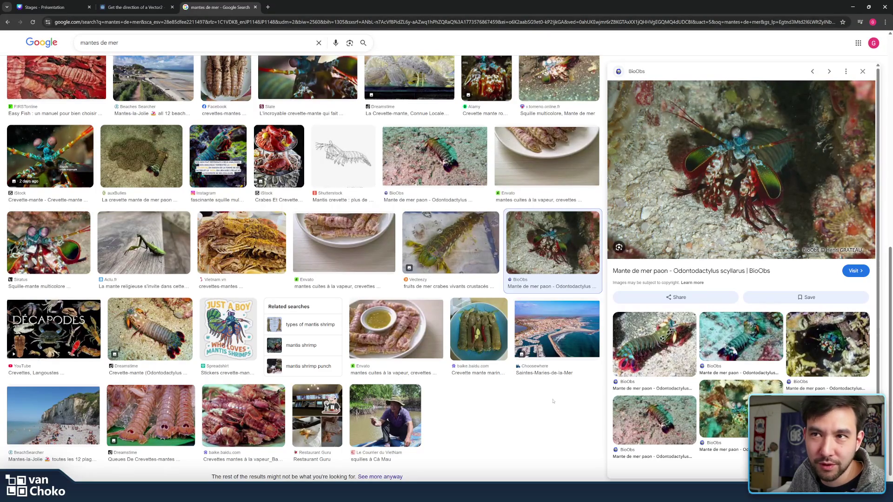
pyautogui.scroll(8, 520, 417)
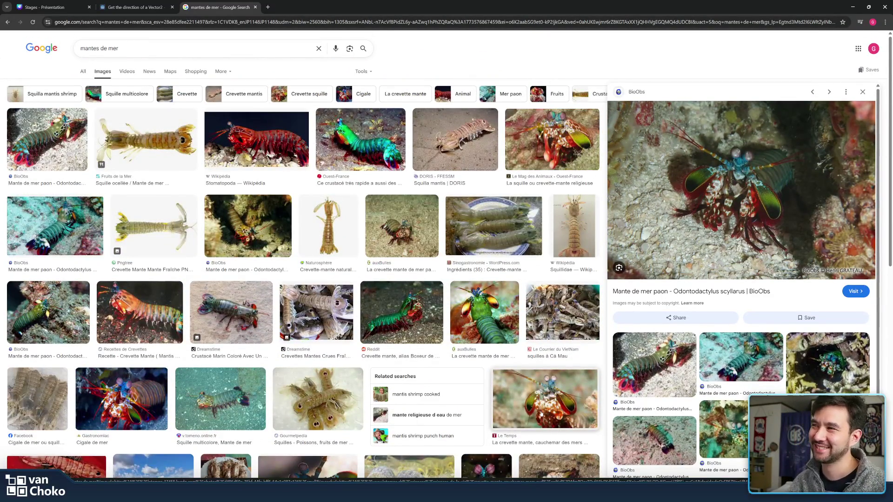
pyautogui.click(392, 136)
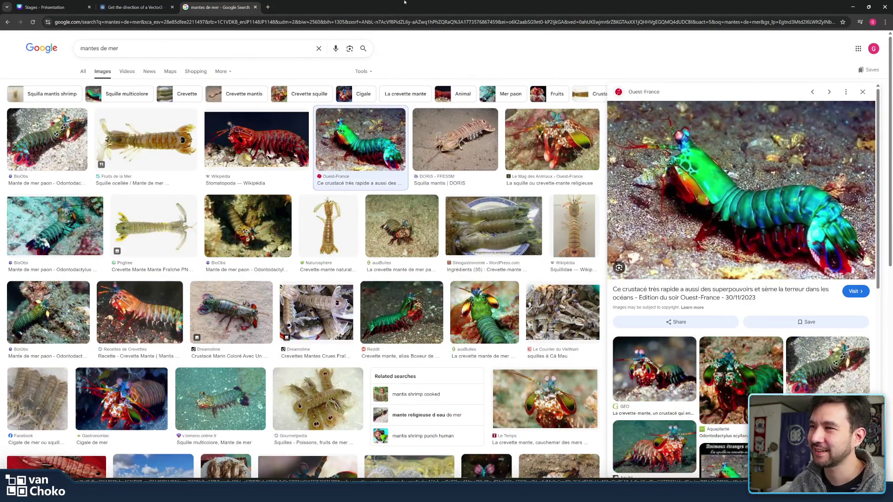
pyautogui.moveTo(403, 9)
pyautogui.mouseDown()
pyautogui.moveTo(403, 21)
pyautogui.moveTo(507, 37)
pyautogui.mouseUp()
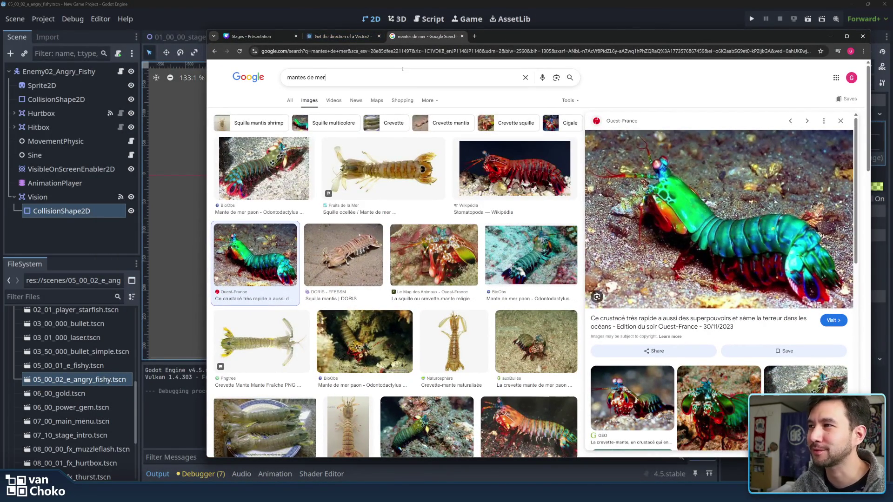
pyautogui.press('/')
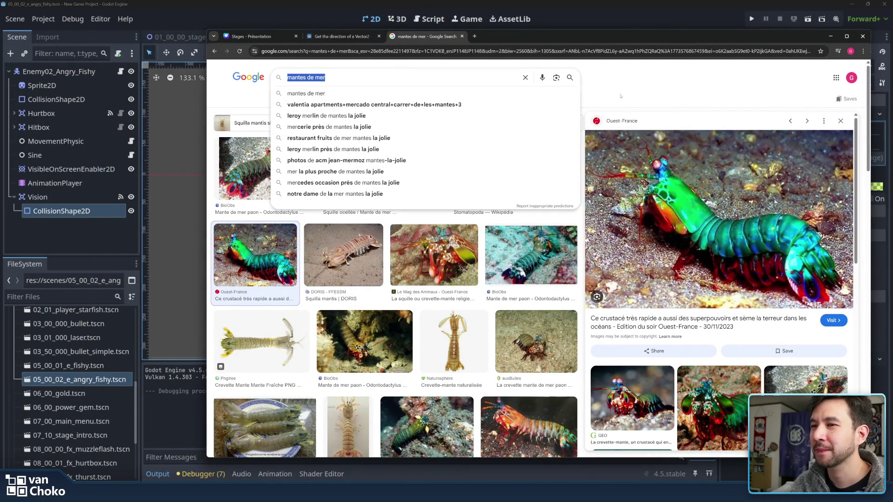
pyautogui.click(611, 92)
pyautogui.click(366, 76)
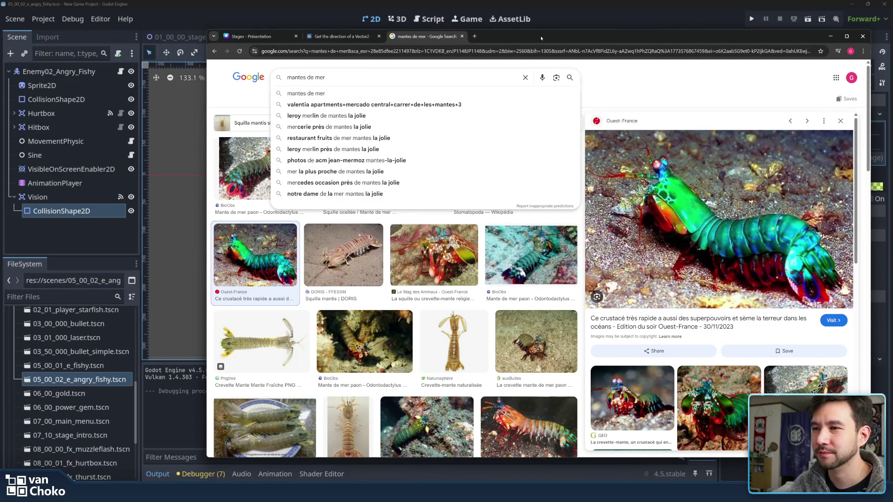
pyautogui.moveTo(541, 38); pyautogui.dragTo(534, 63)
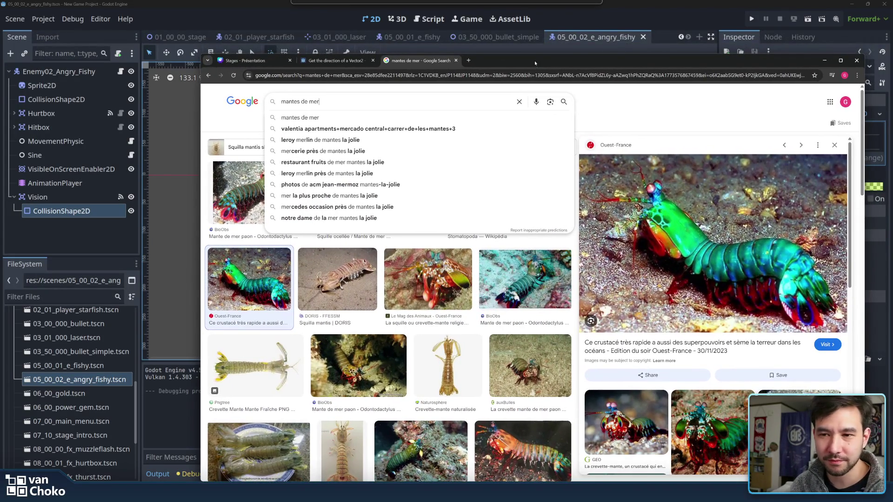
pyautogui.click(334, 60)
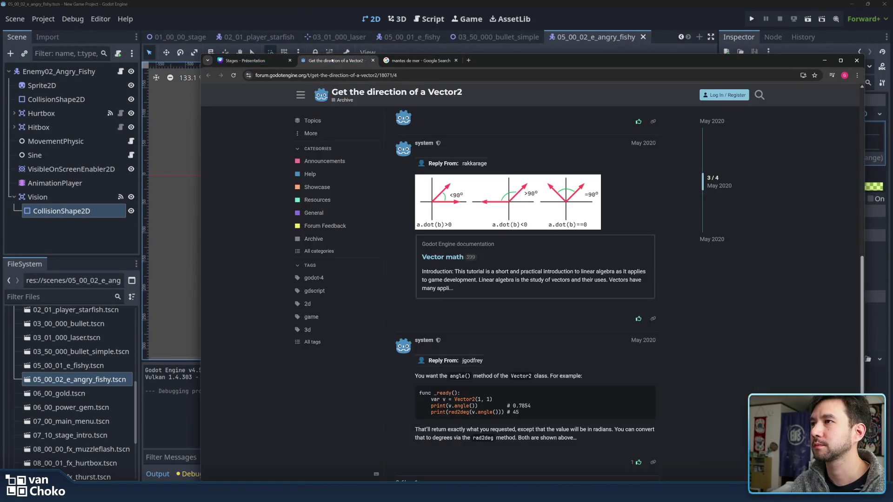
pyautogui.click(255, 62)
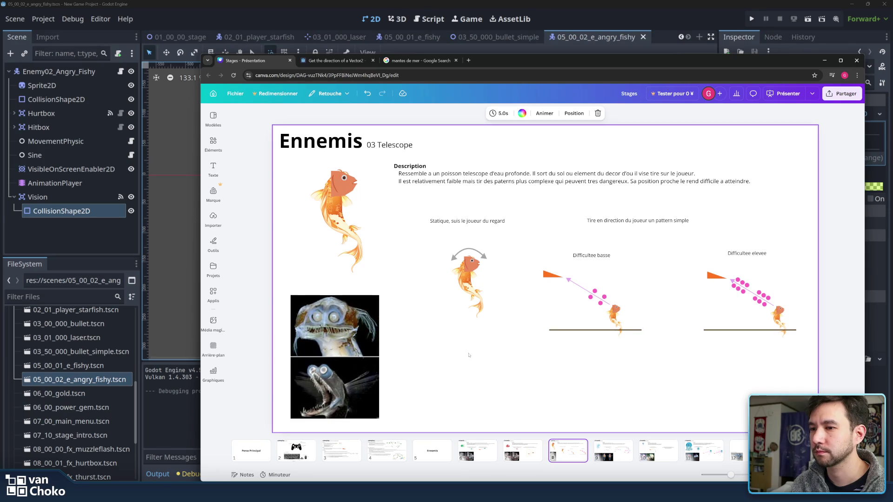
pyautogui.click(660, 455)
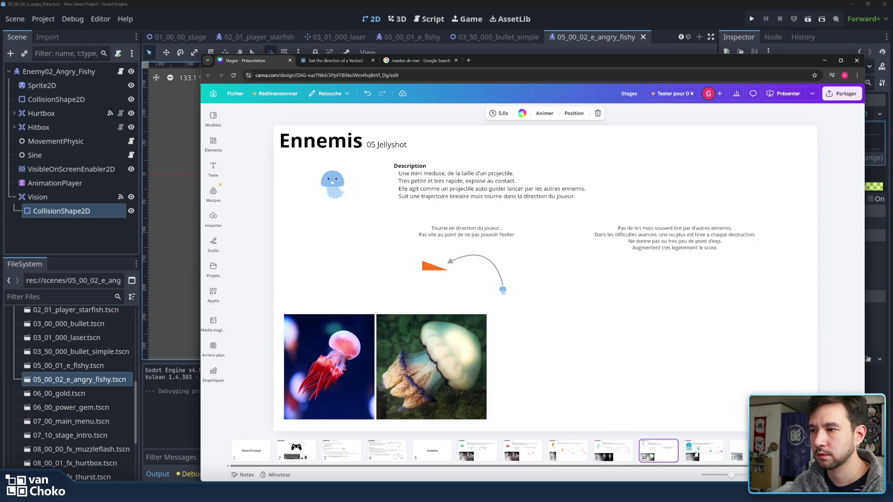
pyautogui.click(696, 455)
pyautogui.click(613, 450)
pyautogui.click(565, 448)
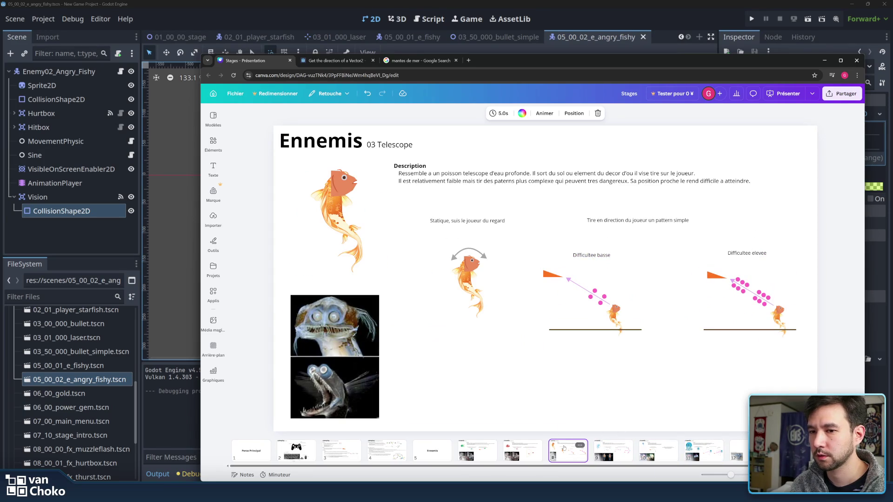
pyautogui.click(422, 62)
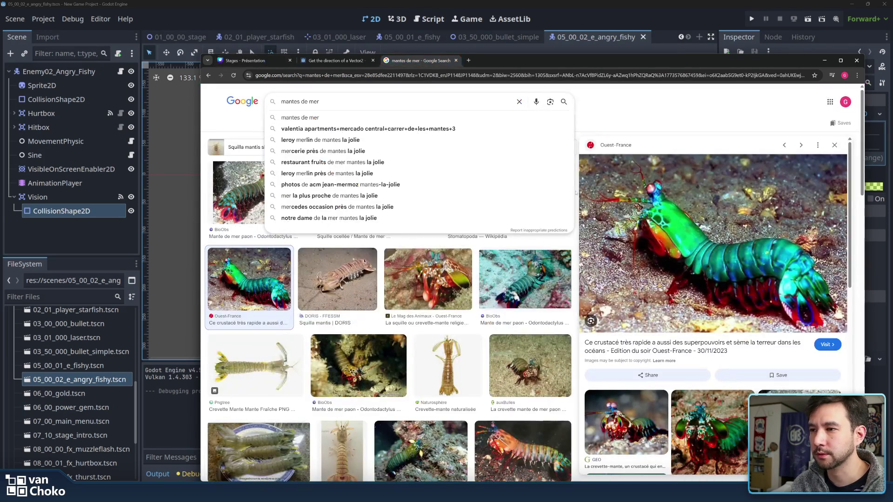
# Step: Return to the deep sea creatures results and preview the AS USA and Monterey Bay anglerfish images
pyautogui.click(209, 76)
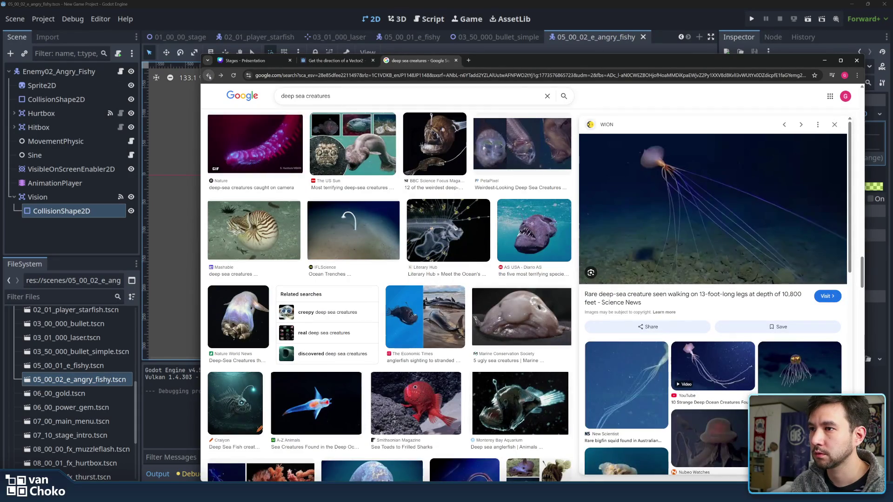
pyautogui.click(523, 245)
pyautogui.click(516, 400)
pyautogui.scroll(-2, 497, 259)
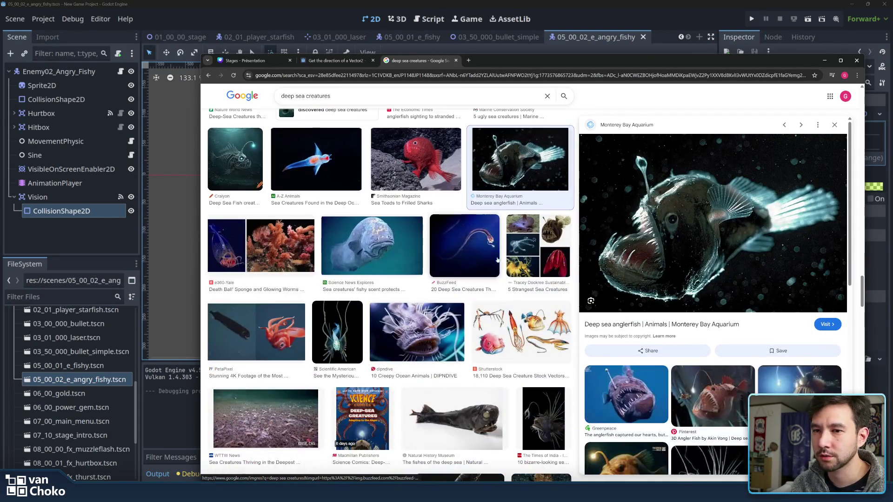
pyautogui.scroll(-2, 497, 259)
pyautogui.scroll(-1, 497, 260)
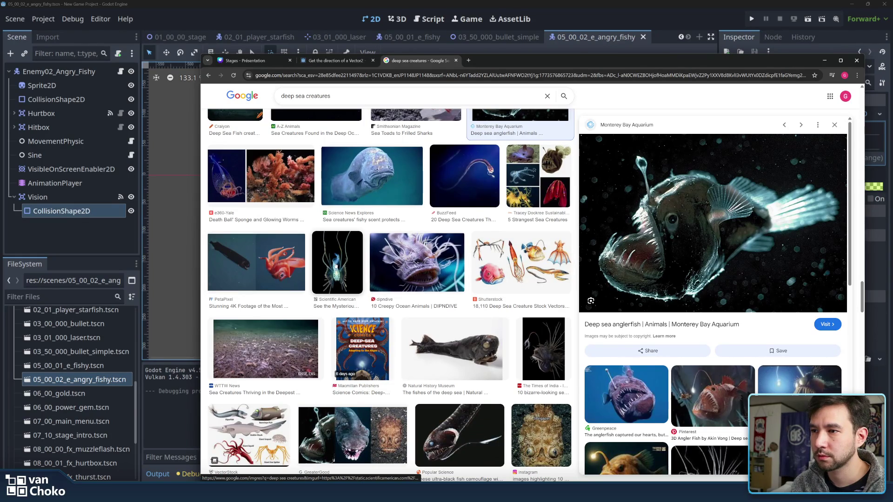
# Step: Compare the Scientific American deep-sea creature with the bony-eared assfish, ending on Scientific American
pyautogui.click(335, 266)
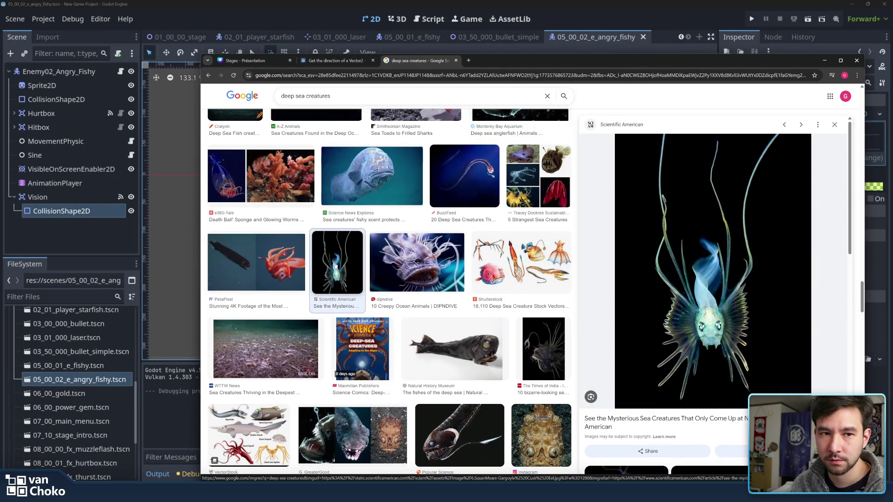
pyautogui.scroll(-2, 619, 265)
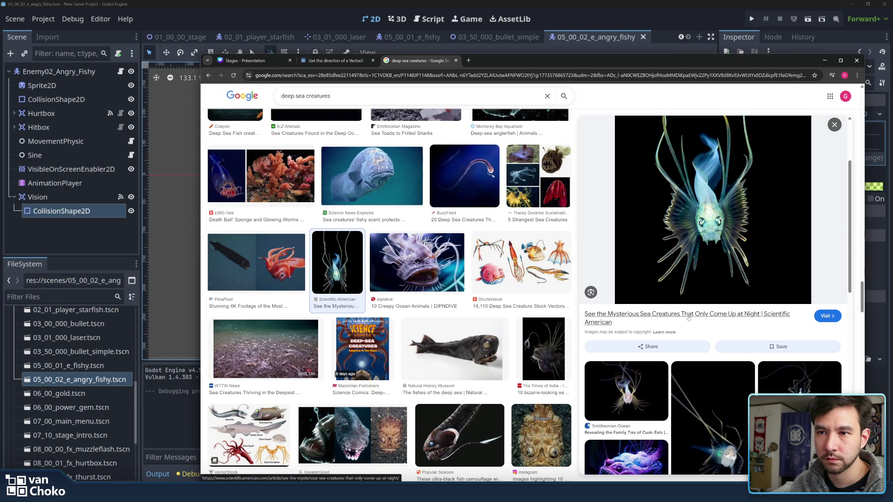
pyautogui.scroll(-3, 709, 334)
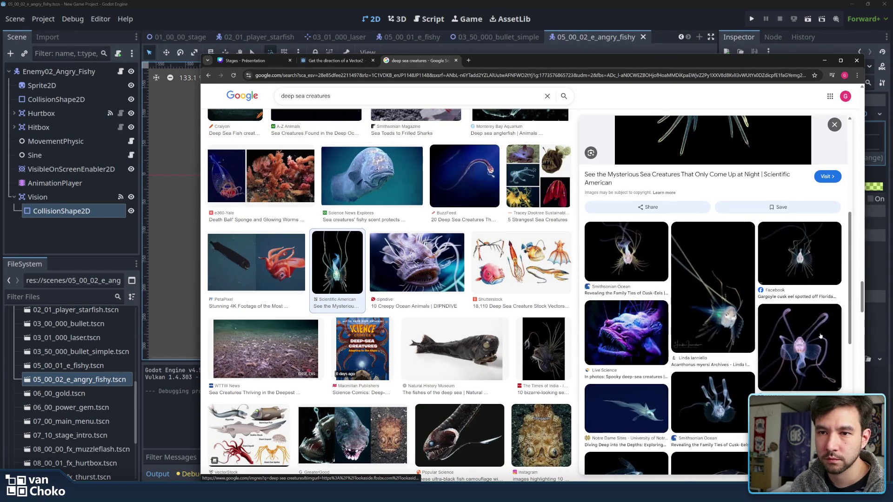
pyautogui.click(820, 336)
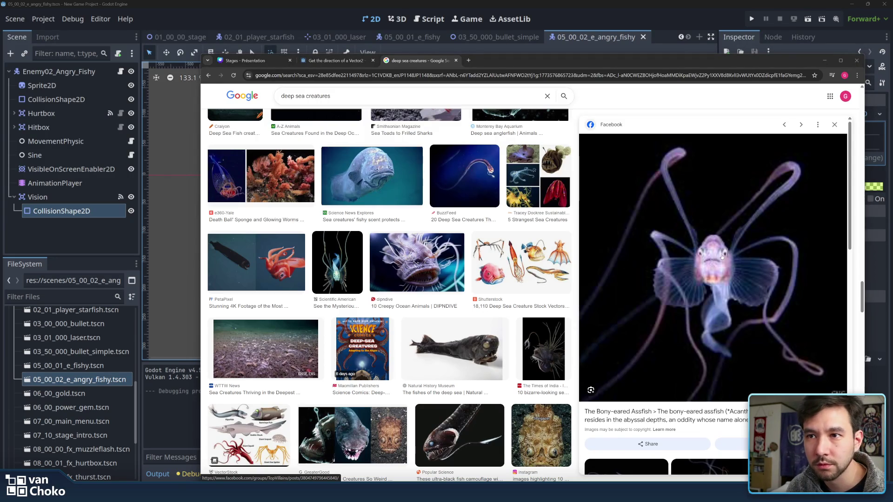
pyautogui.scroll(-5, 721, 256)
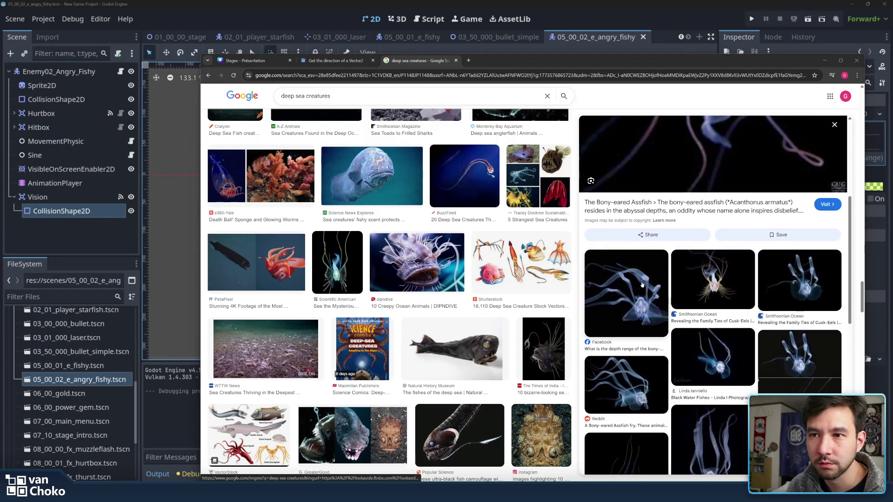
pyautogui.scroll(2, 721, 212)
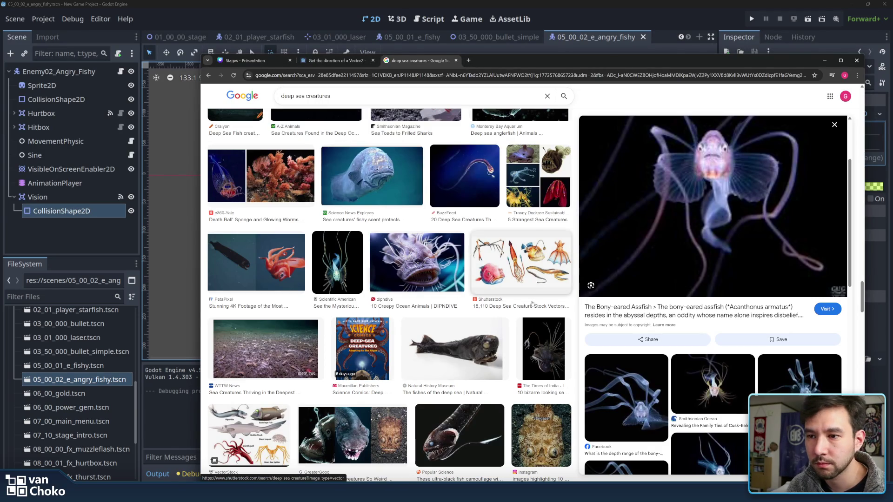
pyautogui.click(346, 272)
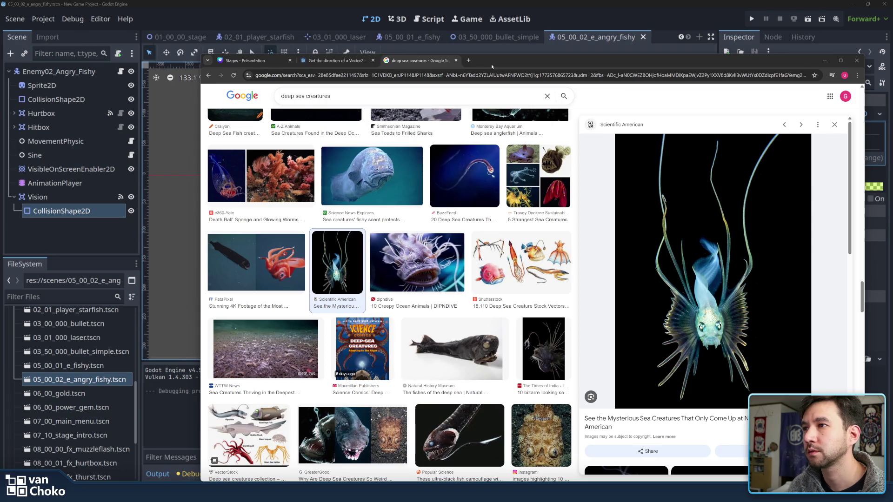
# Step: Search for 'Cookiecutter shark' images in a new tab
pyautogui.click(467, 61)
pyautogui.write('Cookiecutter shark')
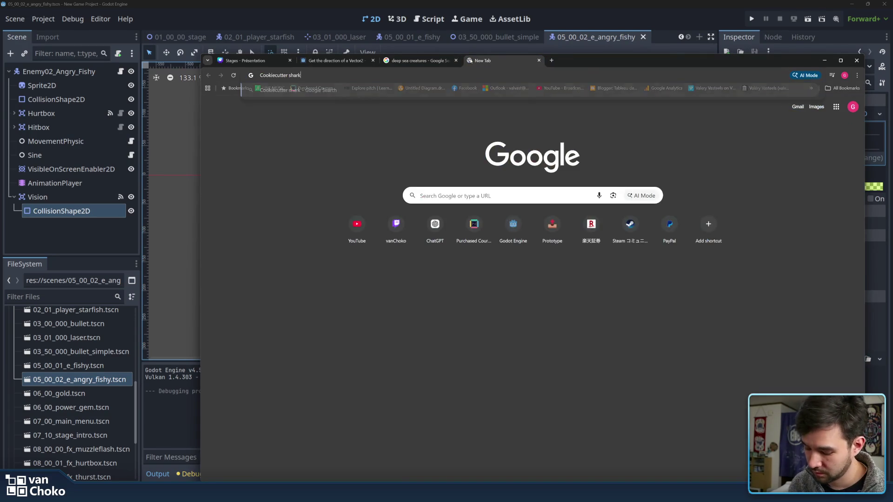
pyautogui.press('Return')
# Step: Preview cookiecutter shark photos, settling on the 7-year-old bitten in Australia, then select the query
pyautogui.click(394, 316)
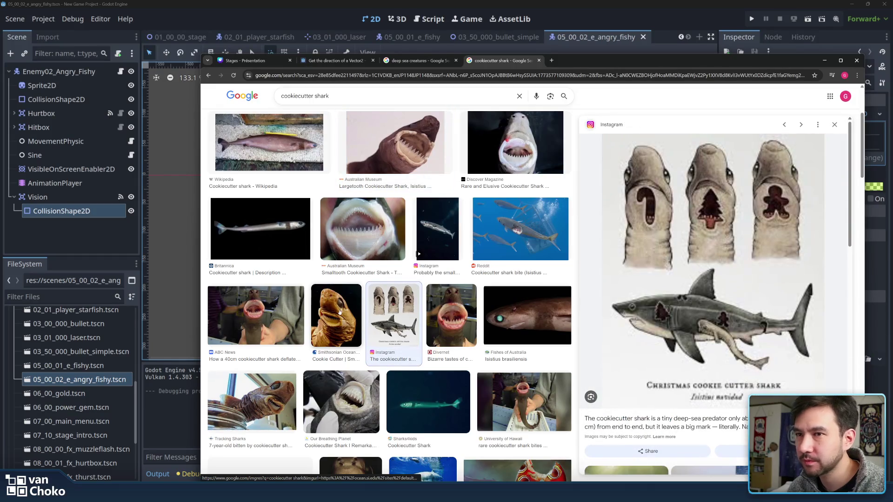
pyautogui.click(339, 312)
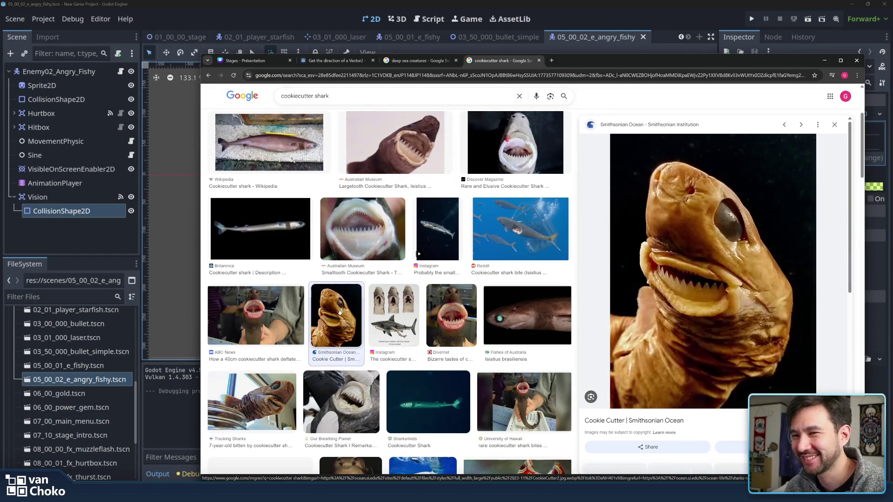
pyautogui.scroll(-2, 340, 307)
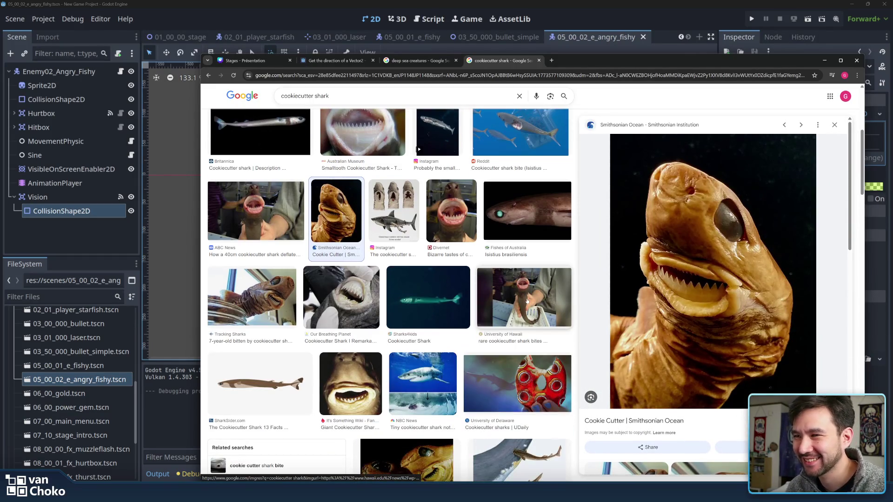
pyautogui.click(344, 298)
pyautogui.click(254, 298)
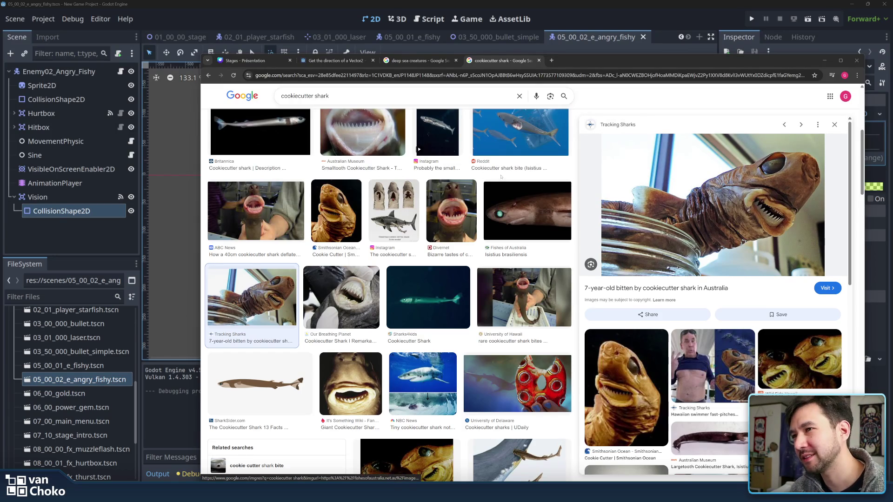
pyautogui.scroll(5, 511, 209)
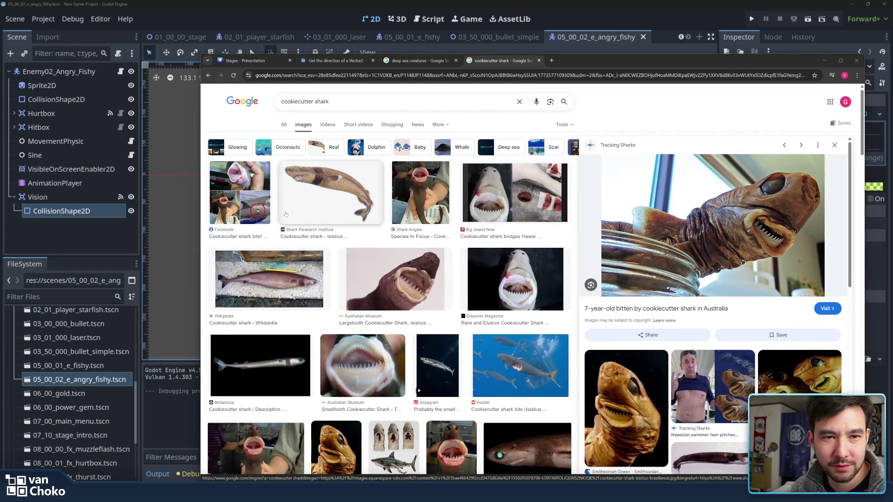
pyautogui.click(384, 95)
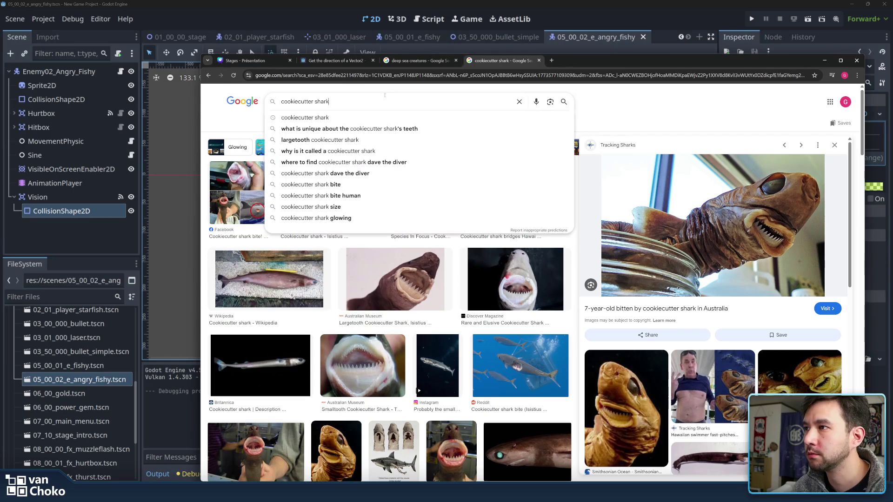
pyautogui.moveTo(353, 98); pyautogui.dragTo(224, 100)
# Step: Search images for 'lamproie' and preview the Wikipedia sea lamprey and SudOuest face photos
pyautogui.write('lamproie')
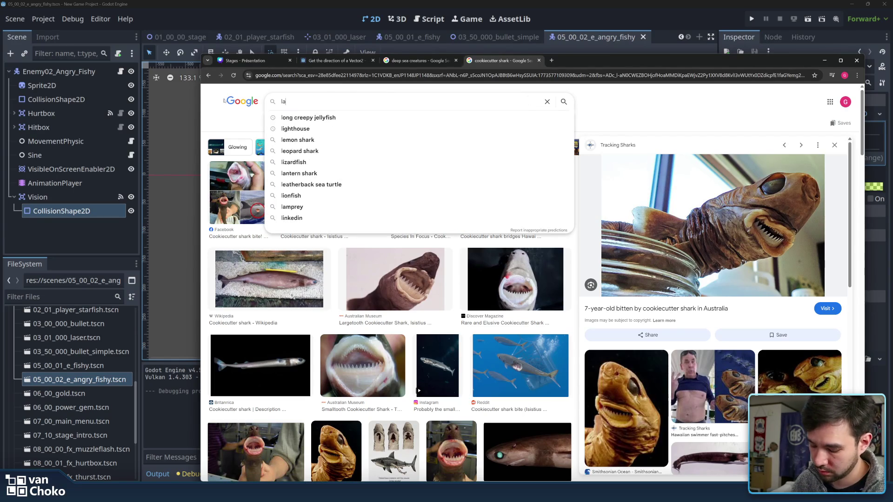
pyautogui.press('Return')
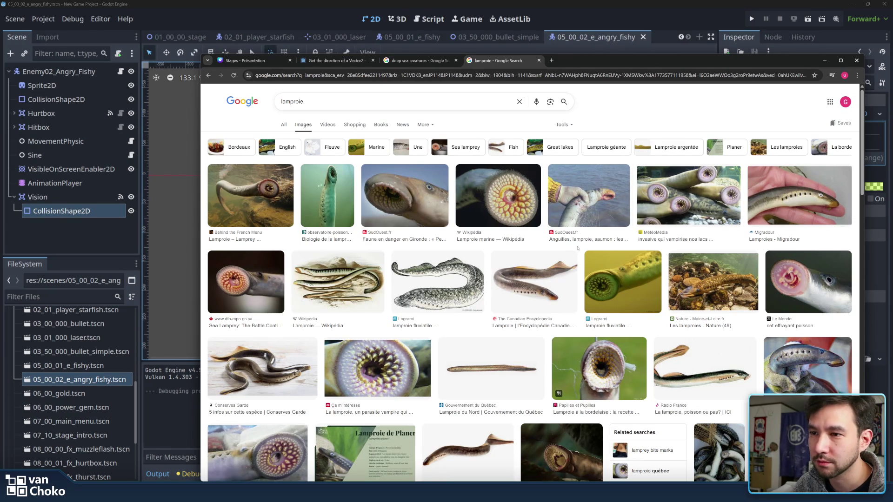
pyautogui.click(512, 214)
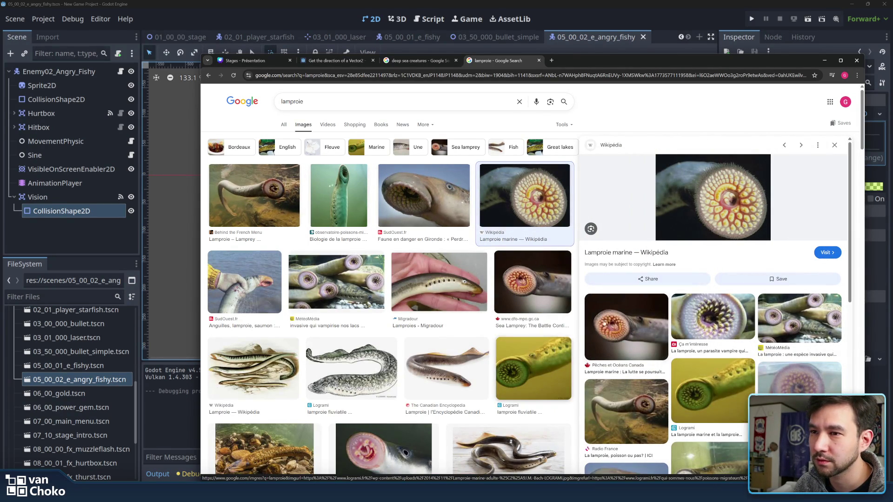
pyautogui.click(423, 198)
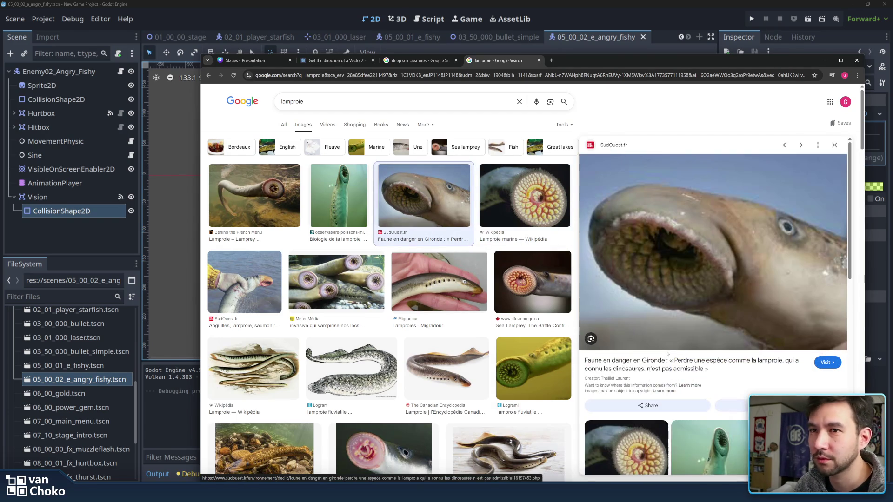
# Step: Go back twice to the earlier cookiecutter shark image results
pyautogui.scroll(-5, 674, 325)
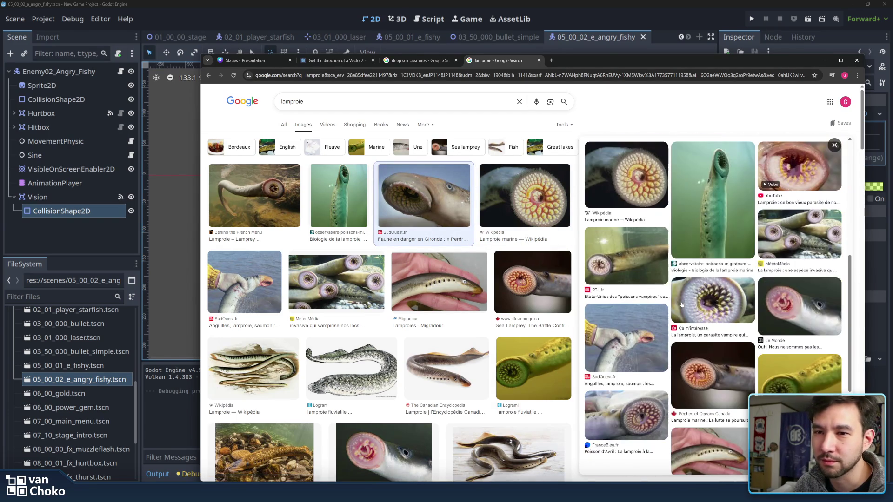
pyautogui.click(207, 75)
pyautogui.click(208, 75)
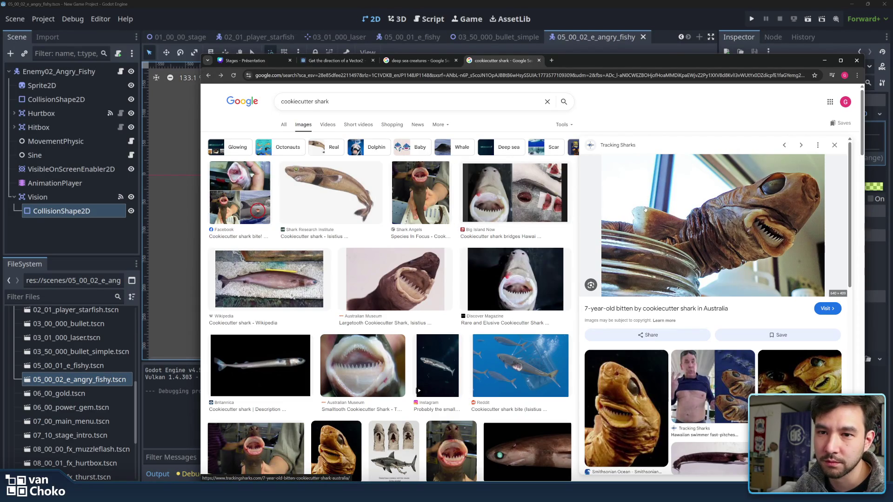
# Step: Scroll through the cookiecutter shark results and preview the Shark Research Institute illustration
pyautogui.scroll(-5, 644, 211)
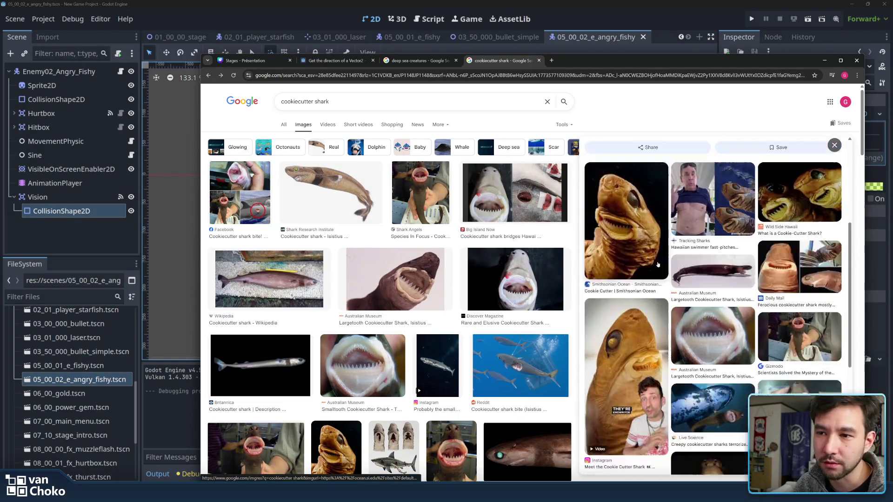
pyautogui.scroll(-2, 508, 282)
pyautogui.scroll(-2, 465, 302)
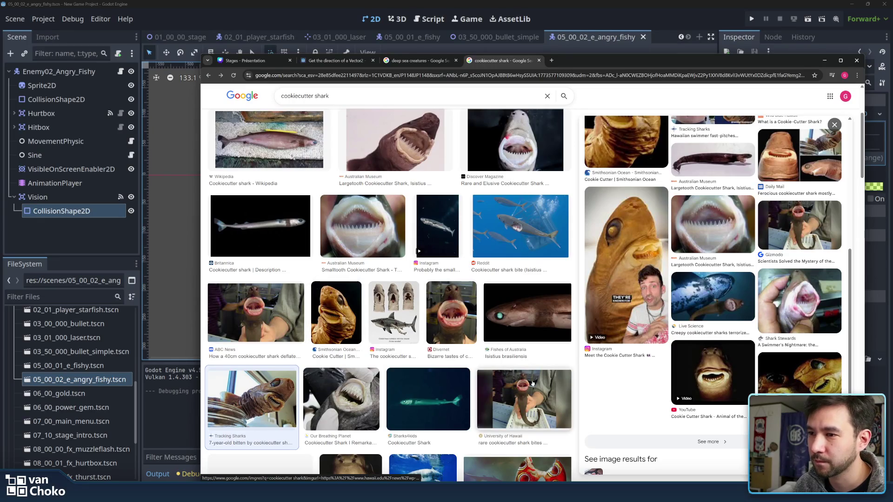
pyautogui.scroll(-2, 413, 352)
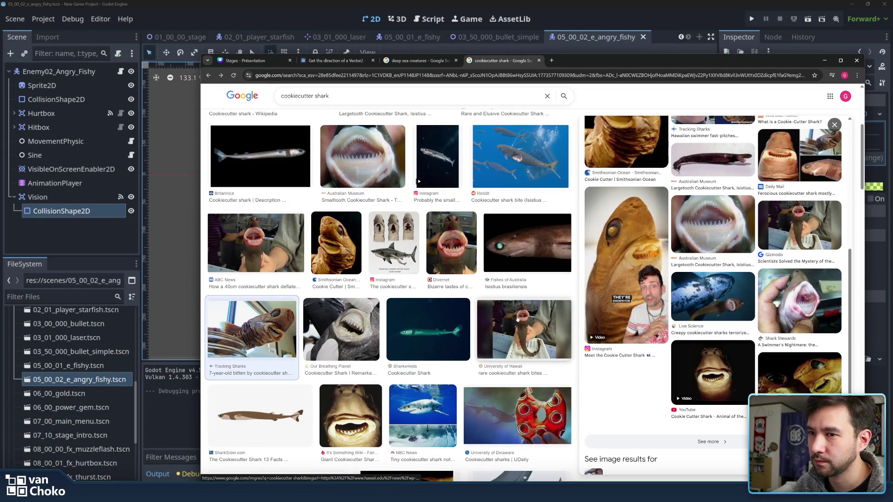
pyautogui.scroll(5, 517, 319)
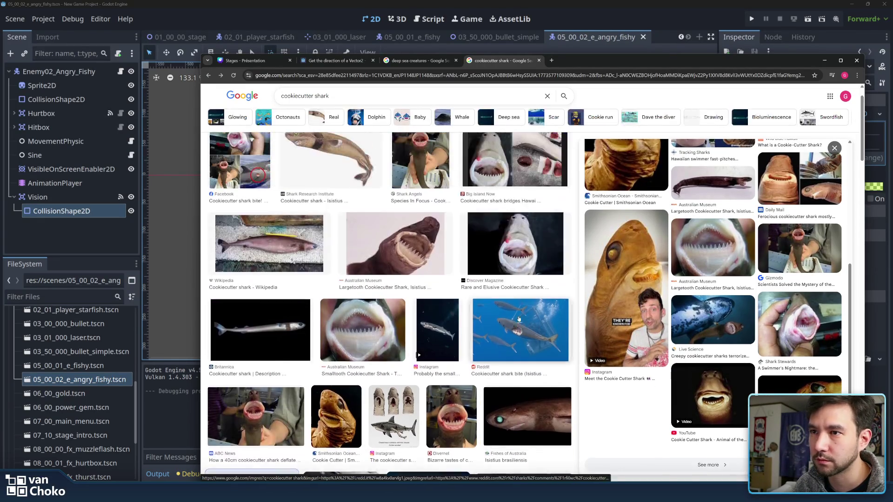
pyautogui.click(318, 203)
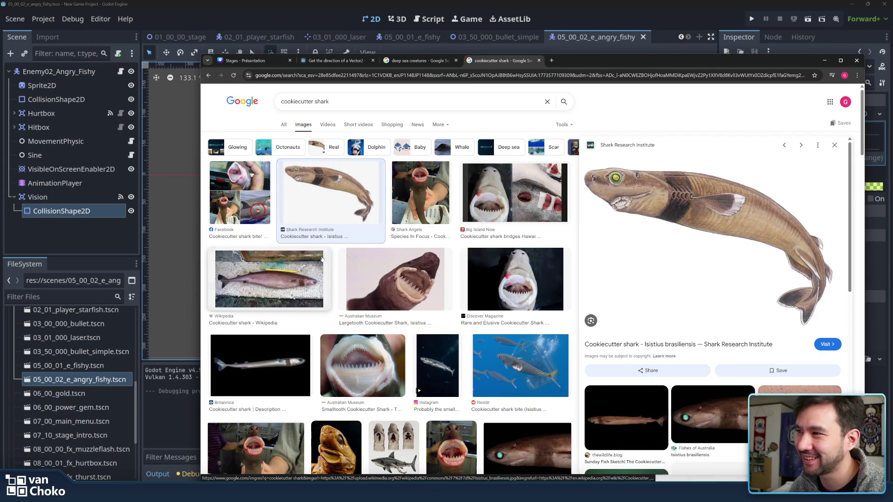
# Step: Preview the Facebook bite photo and Shark Angels shark photo, then open a new blank tab
pyautogui.click(240, 193)
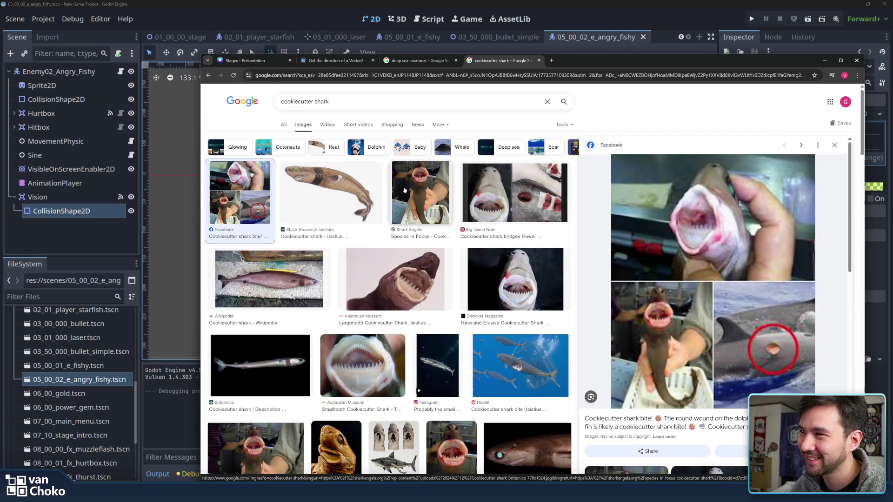
pyautogui.click(404, 190)
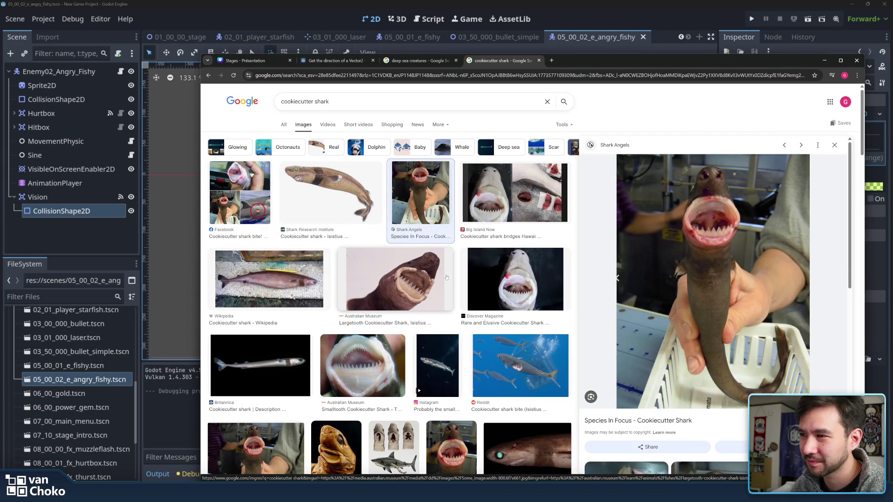
pyautogui.click(330, 190)
pyautogui.click(421, 301)
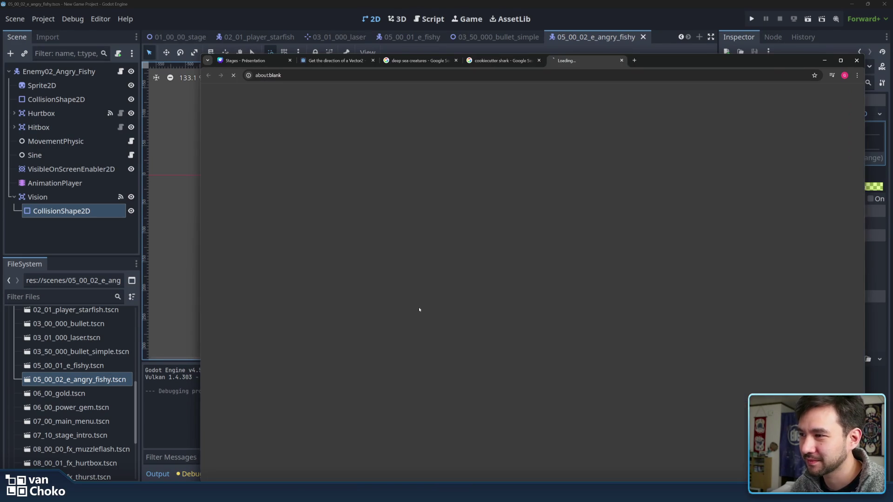
# Step: Close the blank tab and preview the Smithsonian close-up and the 7-year-old bite photo
pyautogui.click(621, 60)
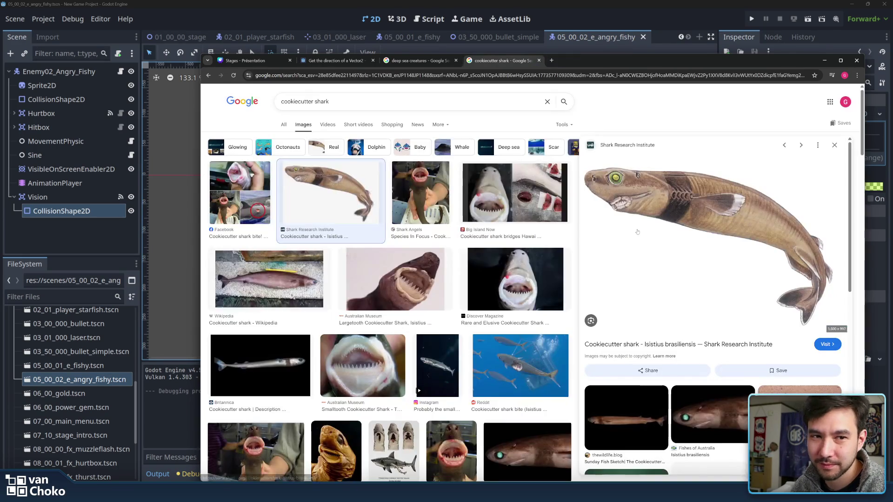
pyautogui.scroll(-5, 495, 278)
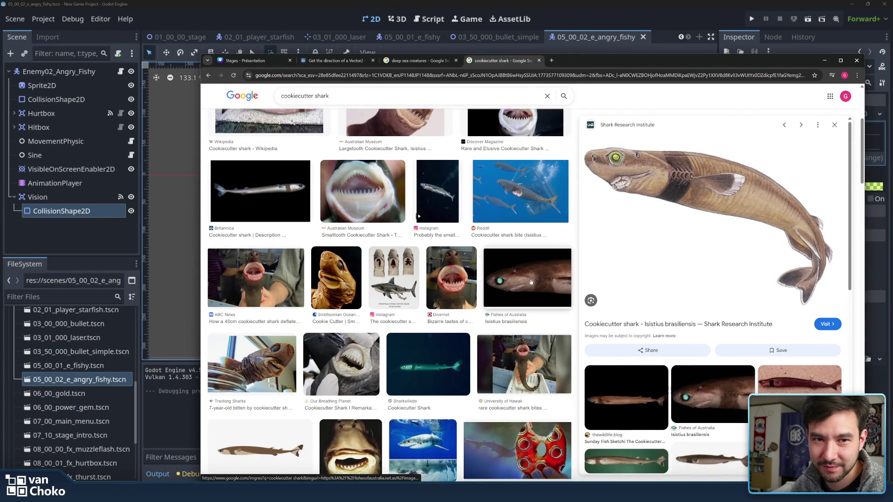
pyautogui.scroll(1, 505, 288)
pyautogui.scroll(-1, 506, 289)
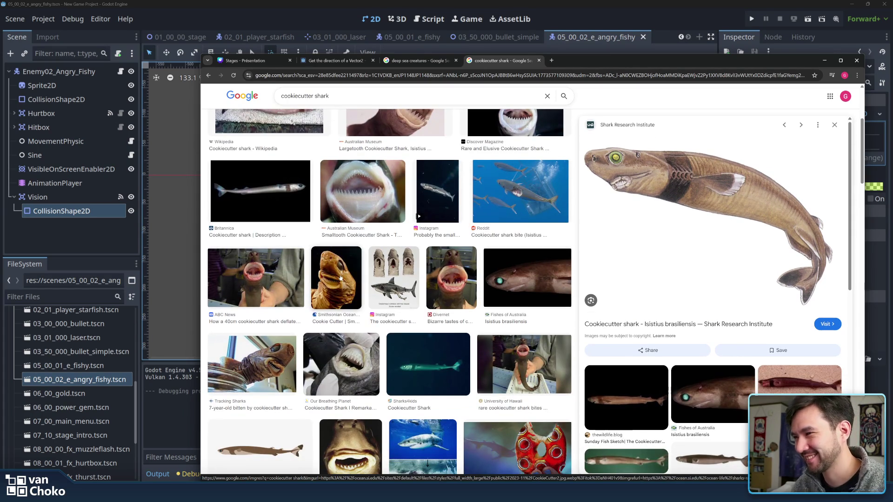
pyautogui.click(340, 278)
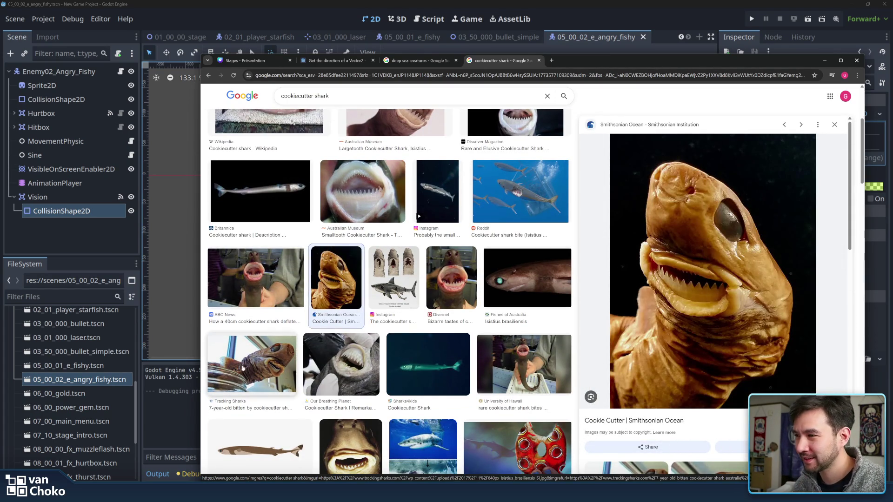
pyautogui.click(242, 368)
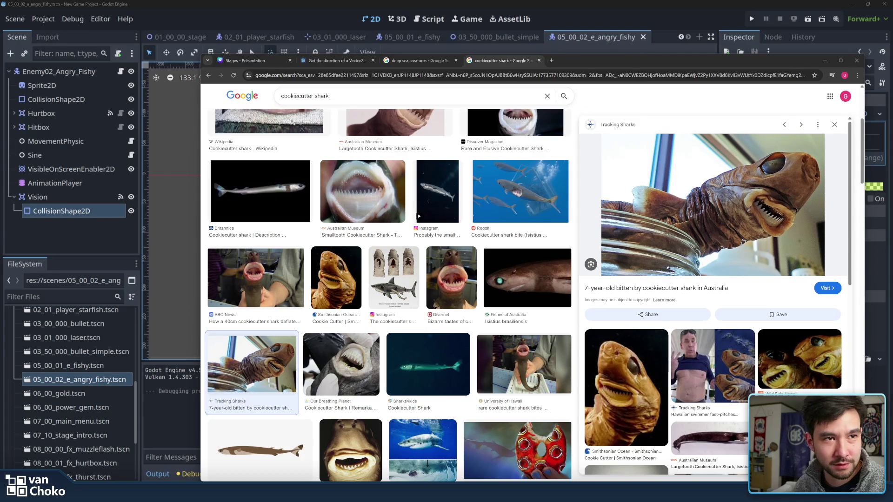
# Step: Refocus the browser and scroll further down the cookiecutter shark image results
pyautogui.click(666, 228)
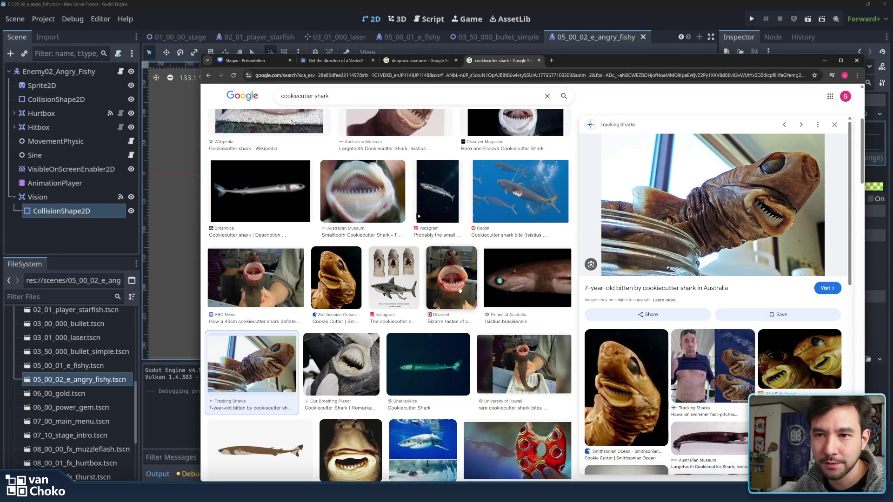
pyautogui.scroll(-2, 569, 303)
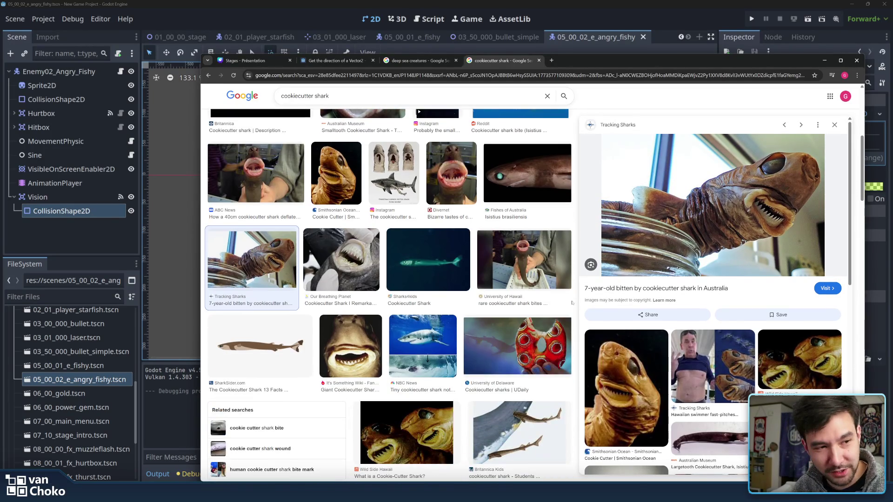
pyautogui.scroll(-5, 572, 303)
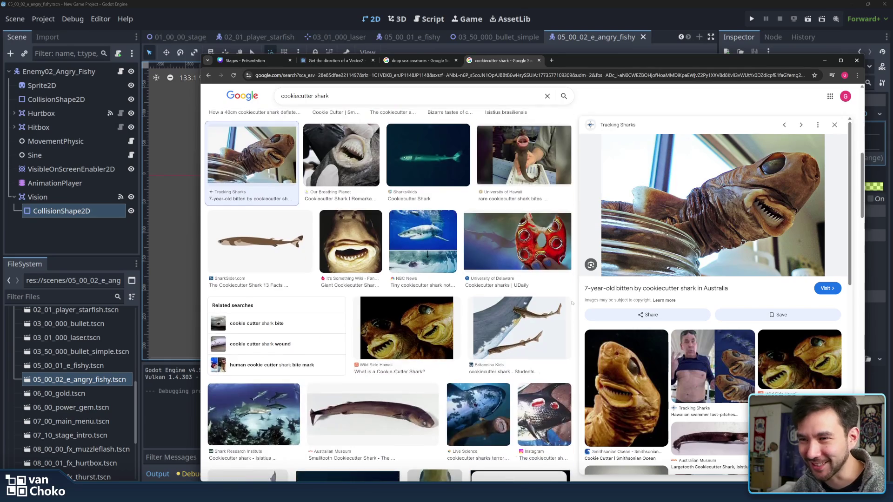
pyautogui.scroll(-2, 572, 303)
pyautogui.scroll(-6, 572, 303)
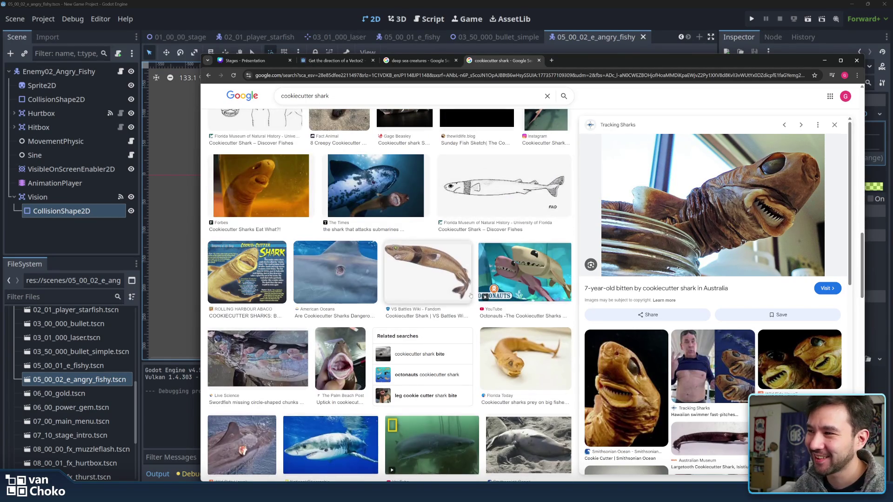
pyautogui.scroll(-5, 465, 279)
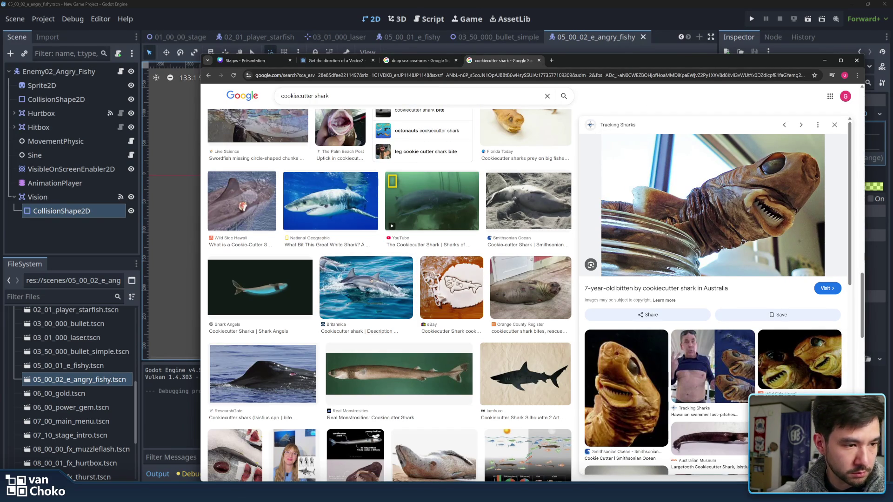
# Step: Shrink the YouTube livestream window out of full screen and return to the shark results
pyautogui.hotkey('alt', 'Tab')
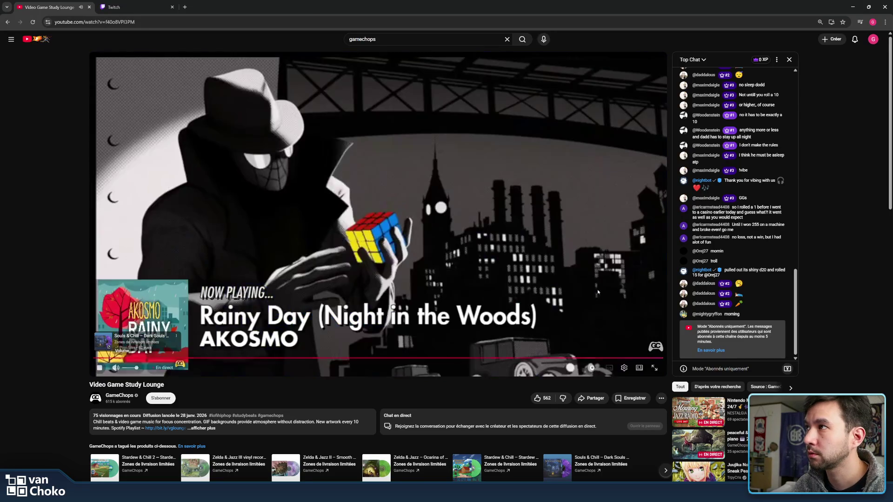
pyautogui.moveTo(469, 7); pyautogui.dragTo(470, 19)
pyautogui.hotkey('alt', 'Tab')
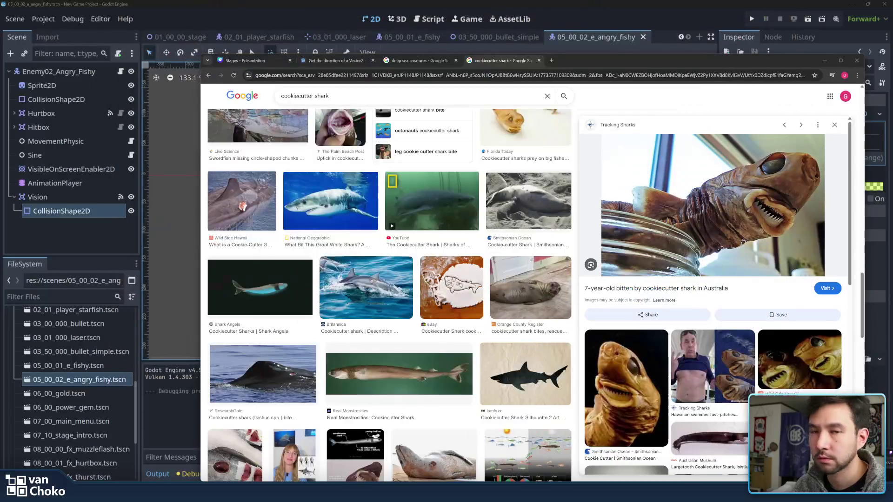
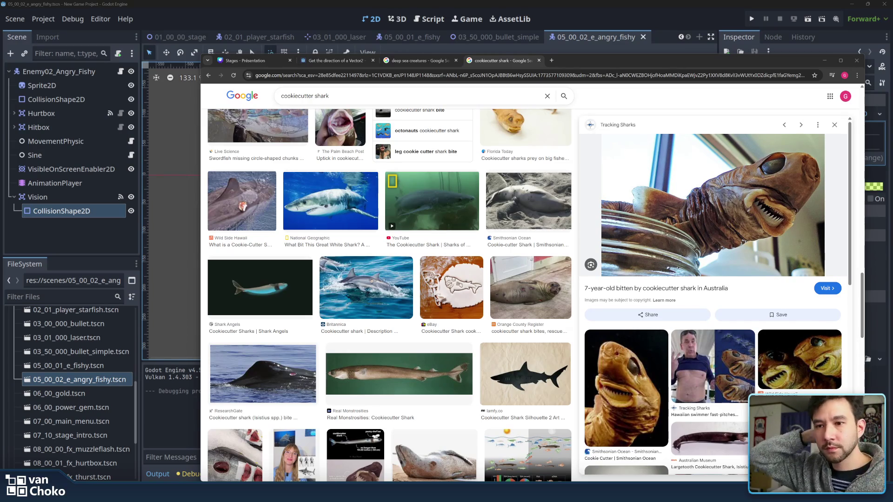
# Step: Scroll through the cookiecutter shark image results in Google Images
pyautogui.moveTo(571, 55); pyautogui.dragTo(568, 43)
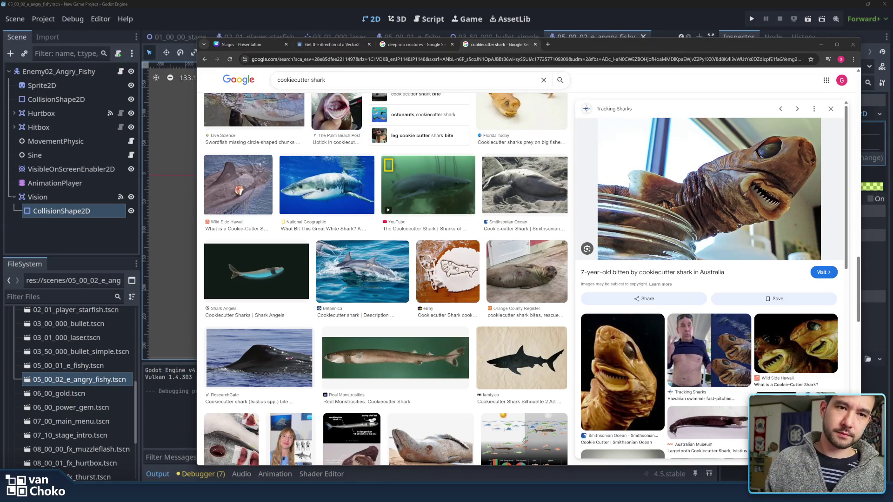
pyautogui.click(571, 281)
pyautogui.scroll(-3, 572, 281)
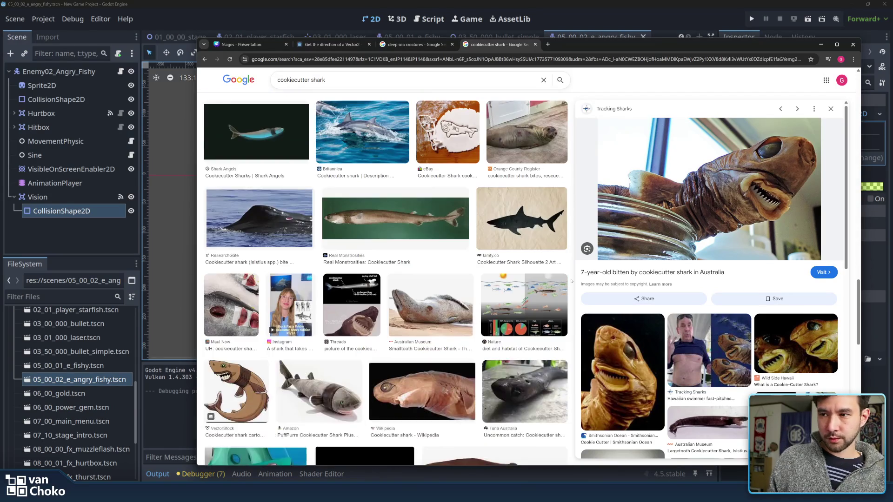
pyautogui.scroll(-3, 570, 284)
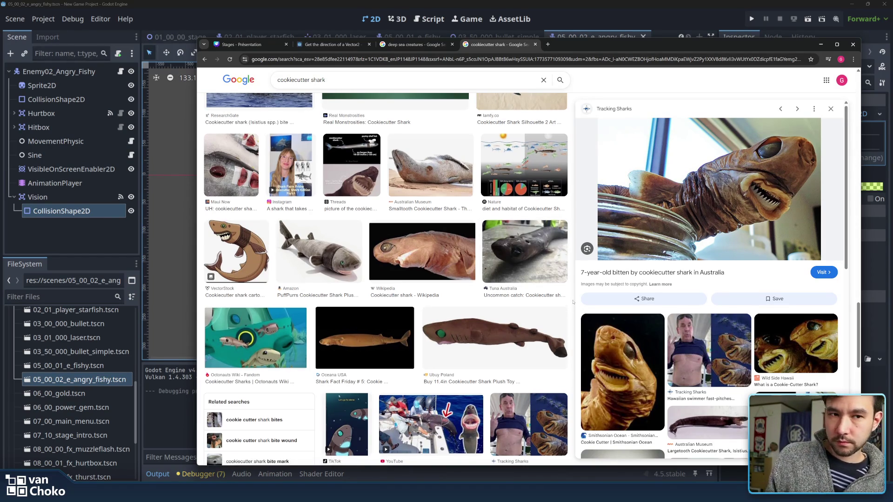
pyautogui.scroll(-3, 573, 302)
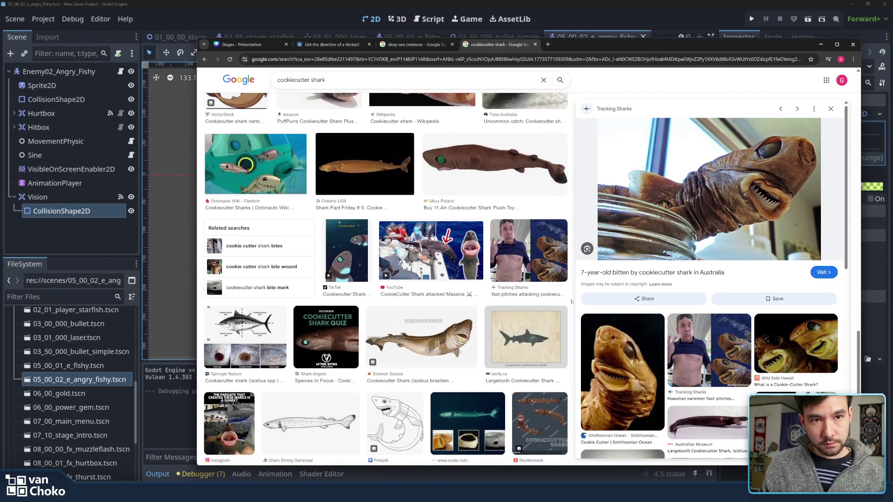
pyautogui.scroll(-2, 572, 301)
pyautogui.scroll(-15, 572, 302)
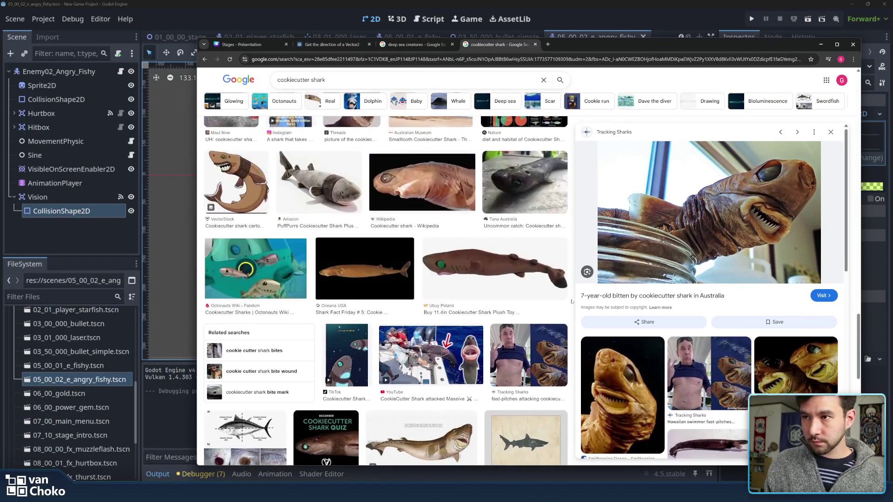
# Step: Close the cookiecutter shark results and return to the Godot angry fishy scene
pyautogui.scroll(15, 572, 301)
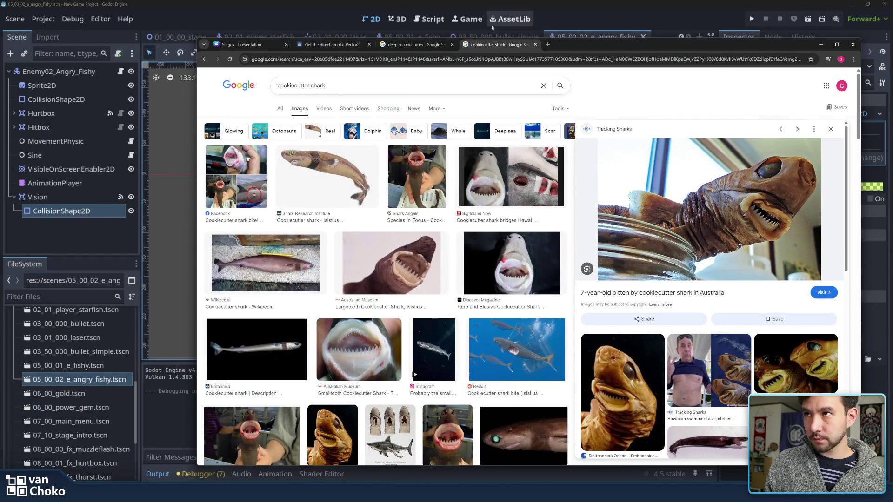
pyautogui.click(535, 45)
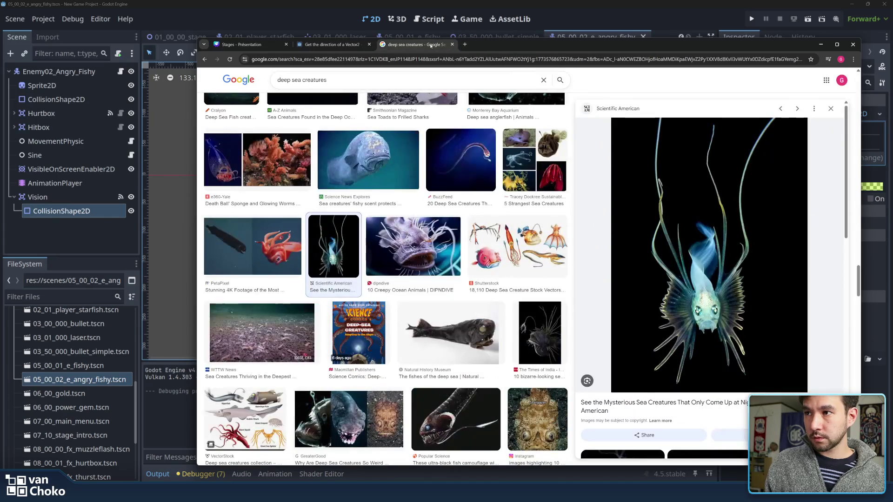
pyautogui.click(183, 96)
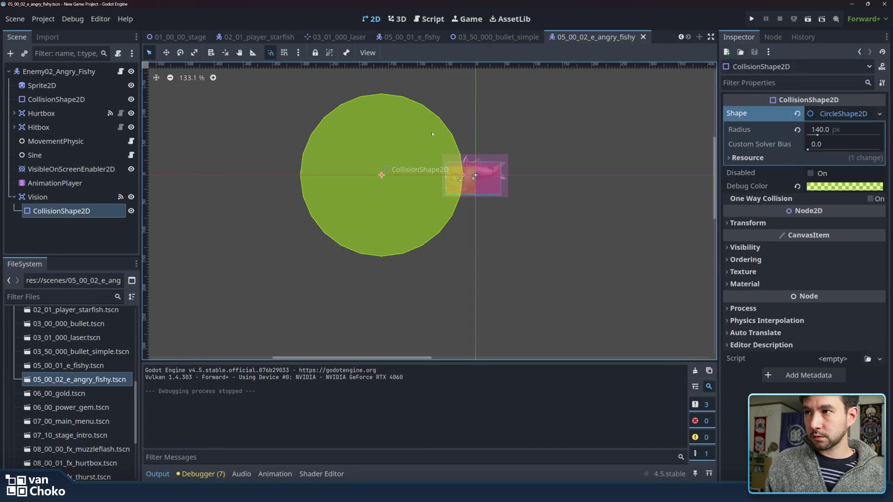
# Step: Change the Vision CircleShape2D radius to 20, then to 200 px, and reselect Vision
pyautogui.click(833, 129)
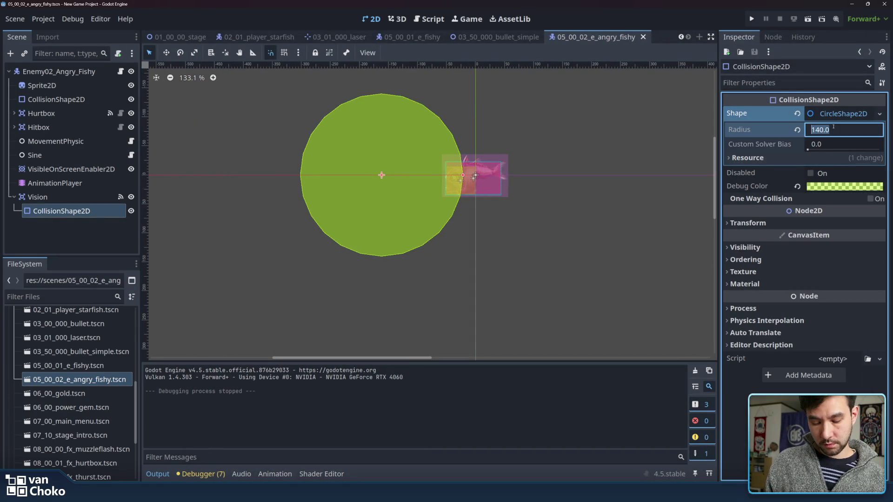
pyautogui.write('20.0')
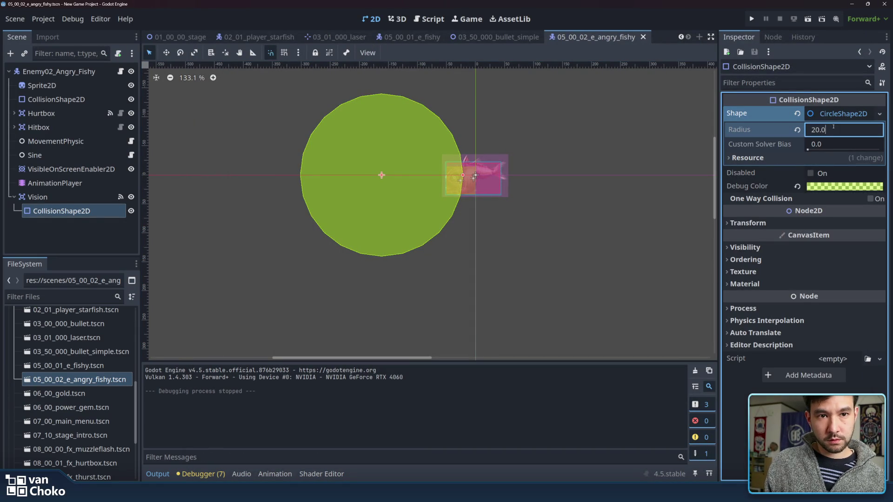
pyautogui.press('Return')
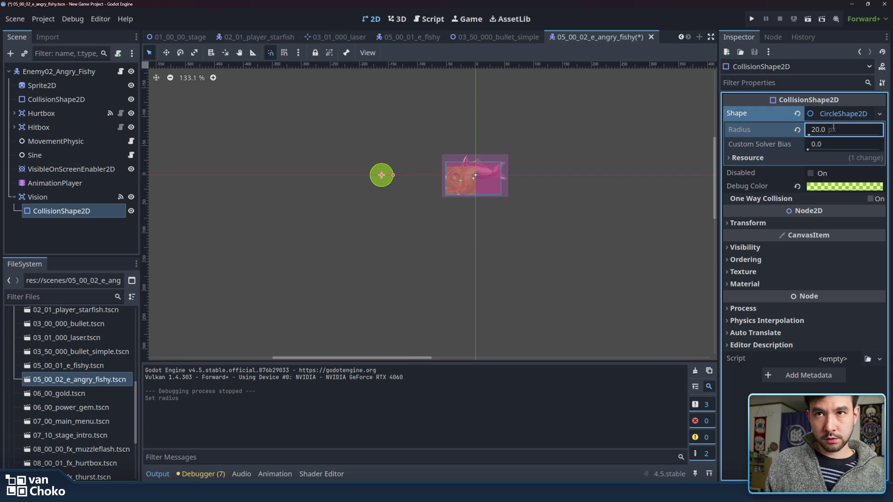
pyautogui.click(832, 128)
pyautogui.write('200')
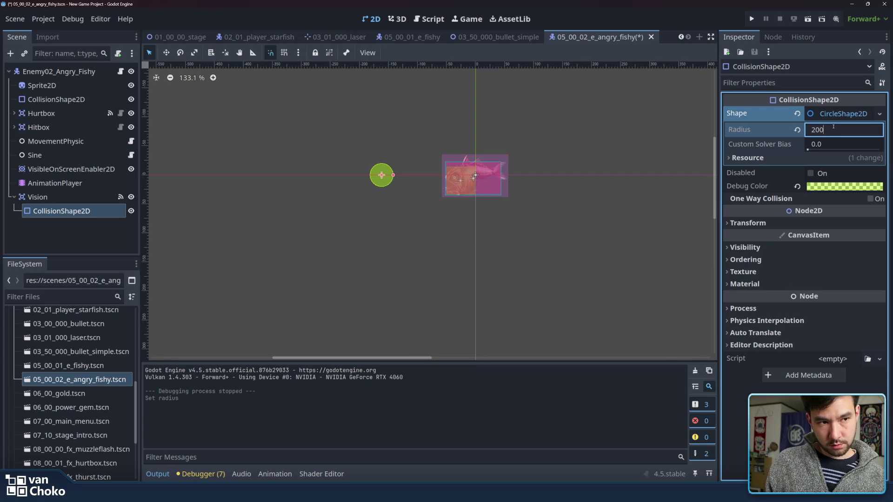
pyautogui.press('Return')
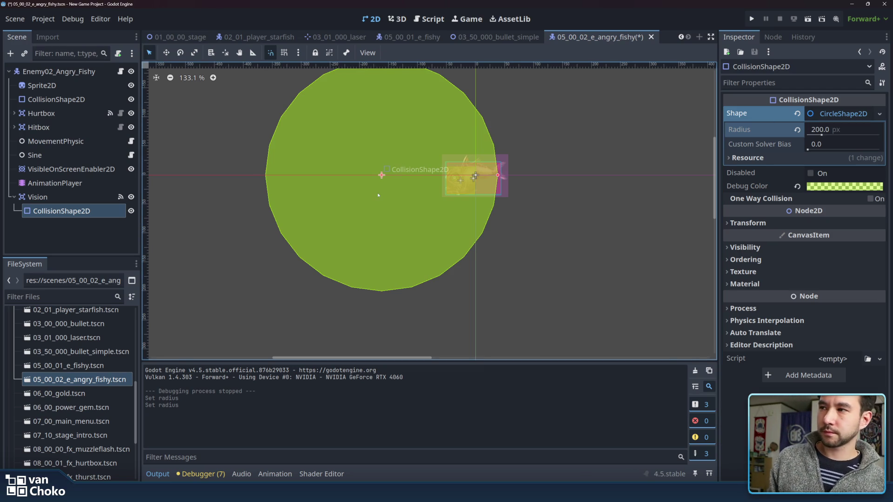
pyautogui.click(42, 197)
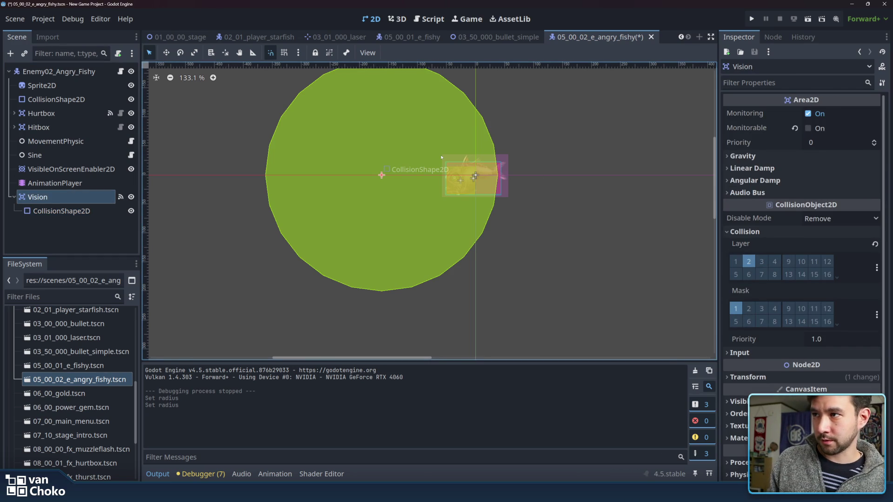
# Step: Drag the Vision area left to position -218, 0 and check its Transform values
pyautogui.click(61, 210)
pyautogui.click(98, 196)
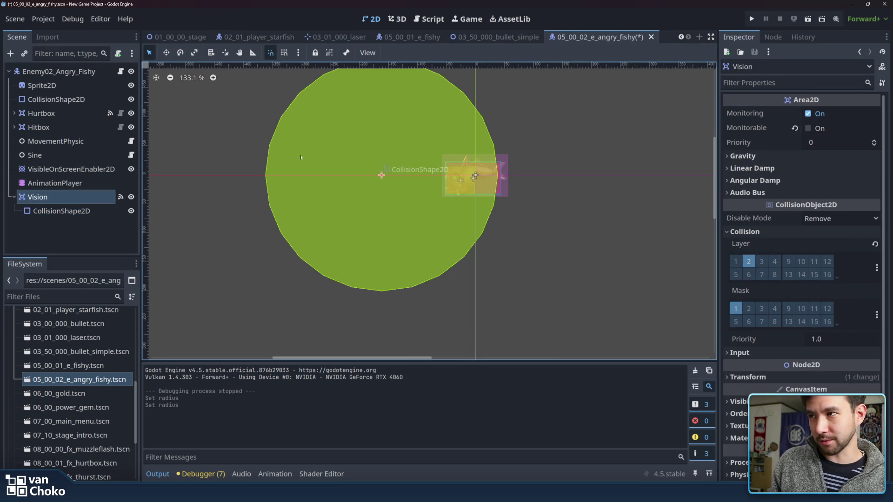
pyautogui.click(166, 52)
pyautogui.moveTo(394, 176); pyautogui.dragTo(361, 177)
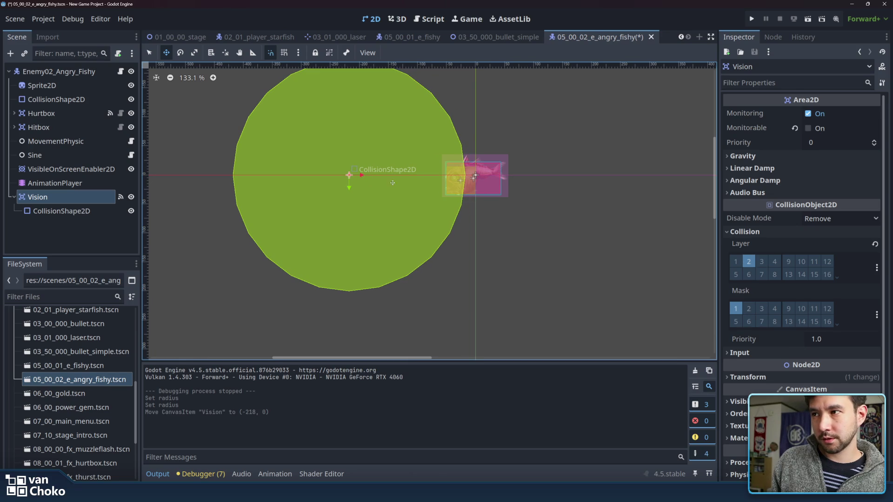
pyautogui.click(746, 231)
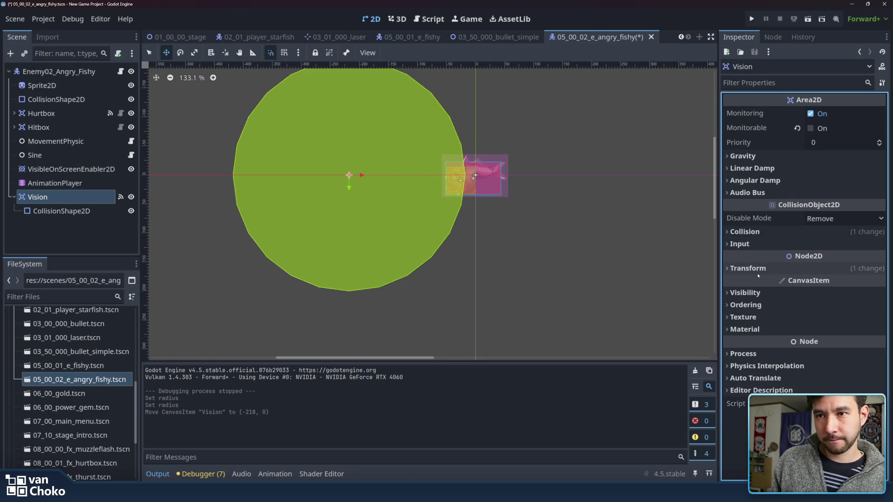
pyautogui.click(758, 268)
pyautogui.click(756, 268)
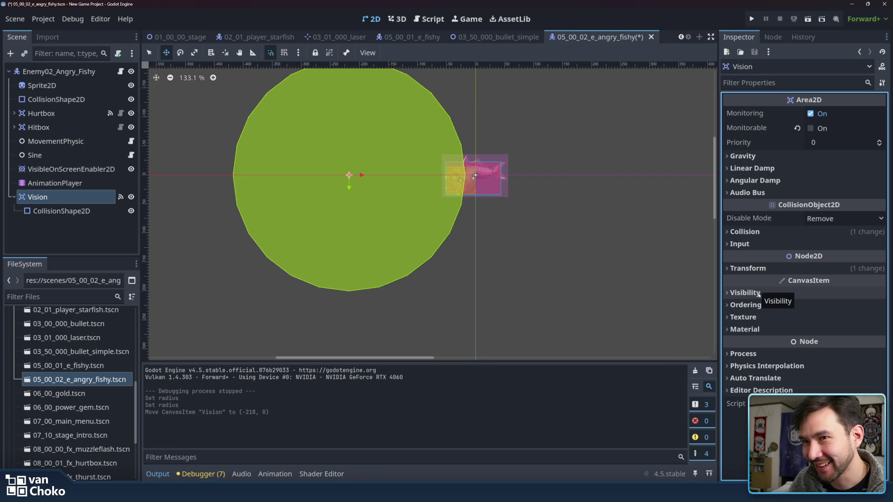
pyautogui.click(747, 268)
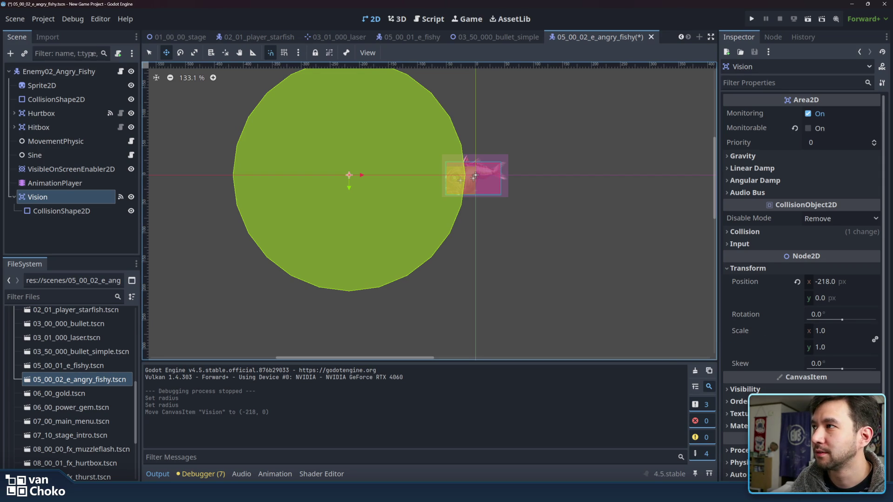
# Step: Deselect Vision, save the angry fishy scene, and launch the game
pyautogui.press('q')
pyautogui.click(535, 261)
pyautogui.hotkey('ctrl', 's')
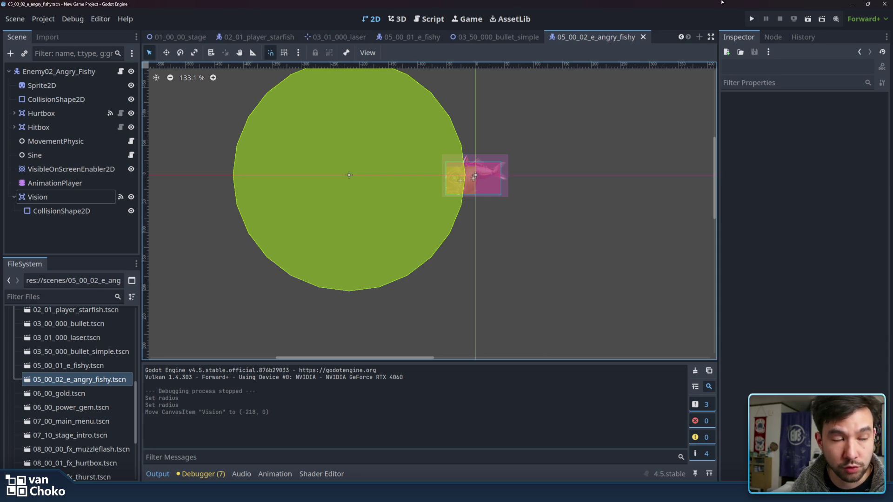
pyautogui.click(752, 18)
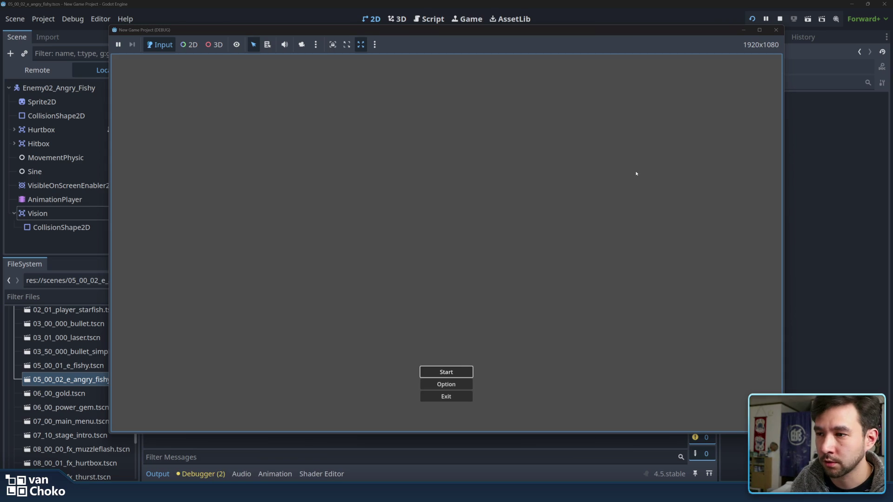
pyautogui.click(459, 370)
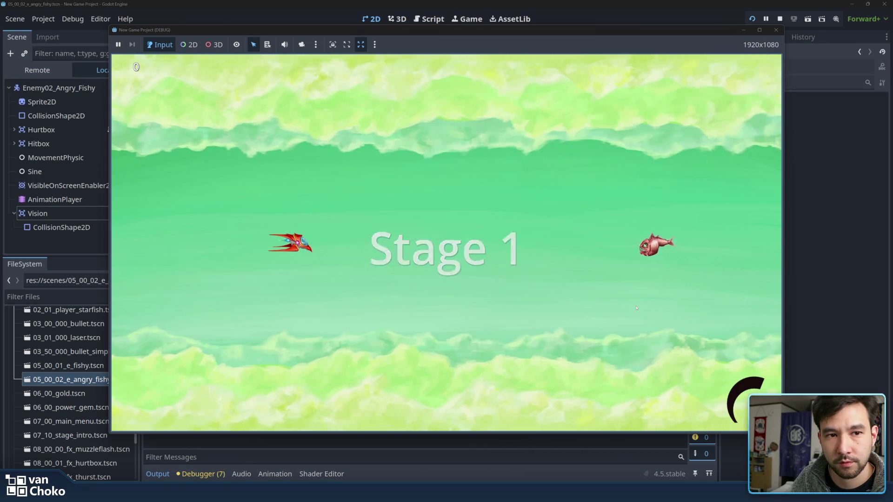
pyautogui.press('Right')
pyautogui.press('Up')
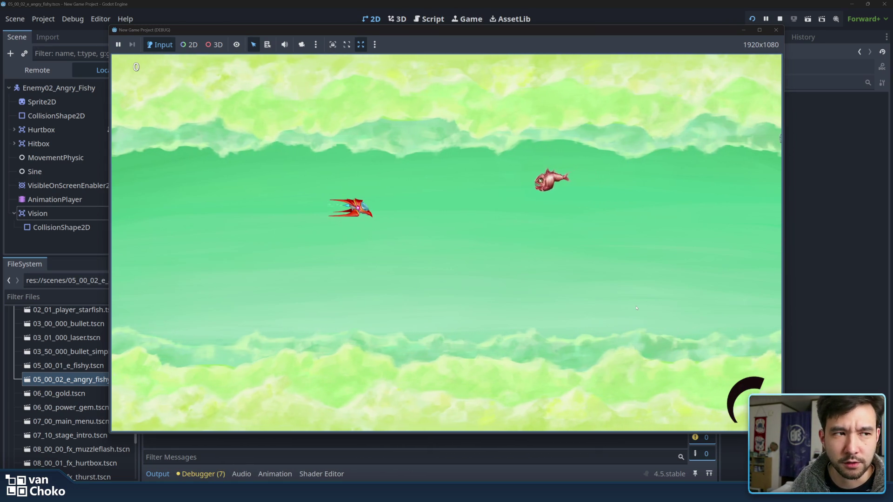
pyautogui.press('Right')
pyautogui.press('Right')
pyautogui.press('Down')
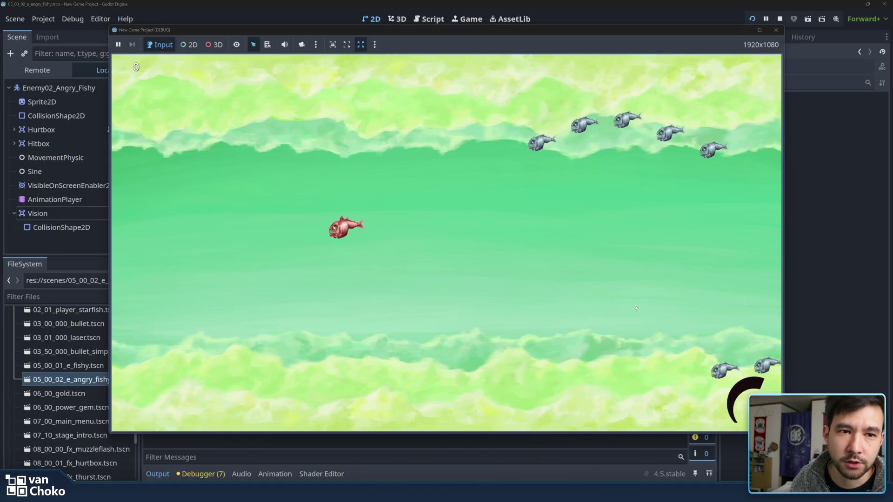
pyautogui.click(776, 30)
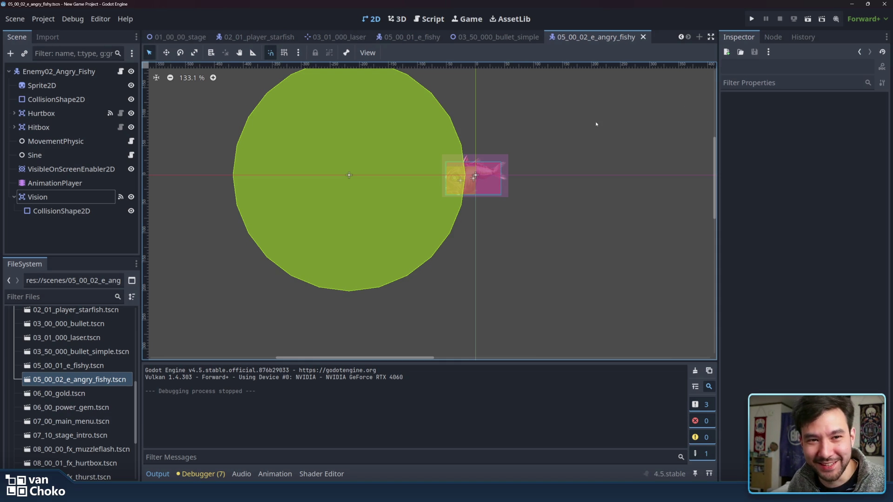
# Step: Nudge the Vision circle about 7 px further left with the Move tool
pyautogui.click(348, 175)
pyautogui.click(349, 175)
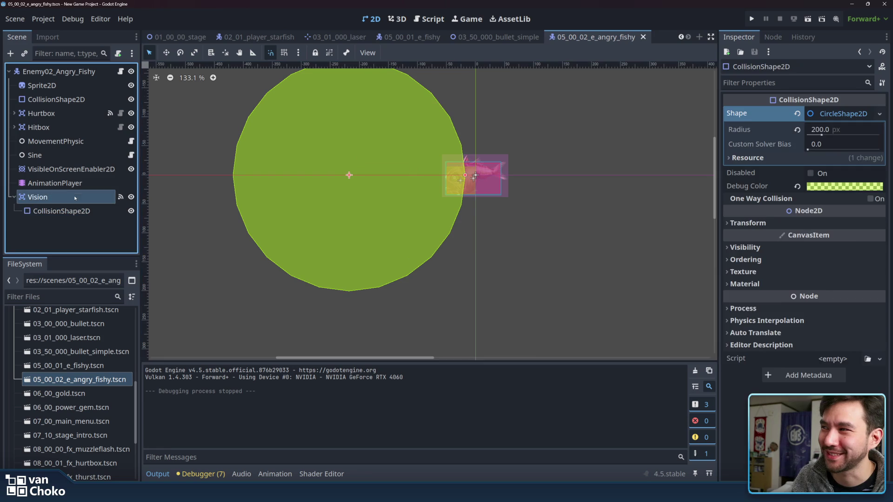
pyautogui.click(166, 52)
pyautogui.moveTo(362, 176); pyautogui.dragTo(356, 178)
pyautogui.press('q')
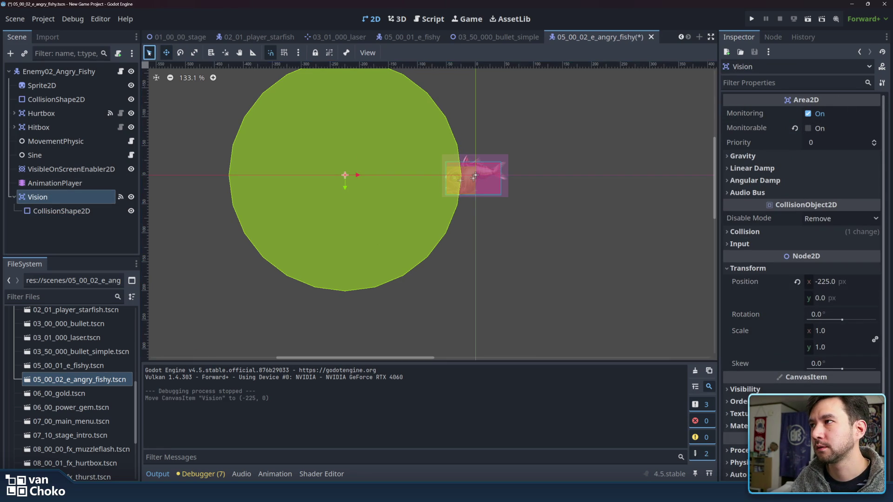
pyautogui.click(180, 106)
# Step: Run the game, start Stage 1, fly the ship around, then stop with F8
pyautogui.click(751, 19)
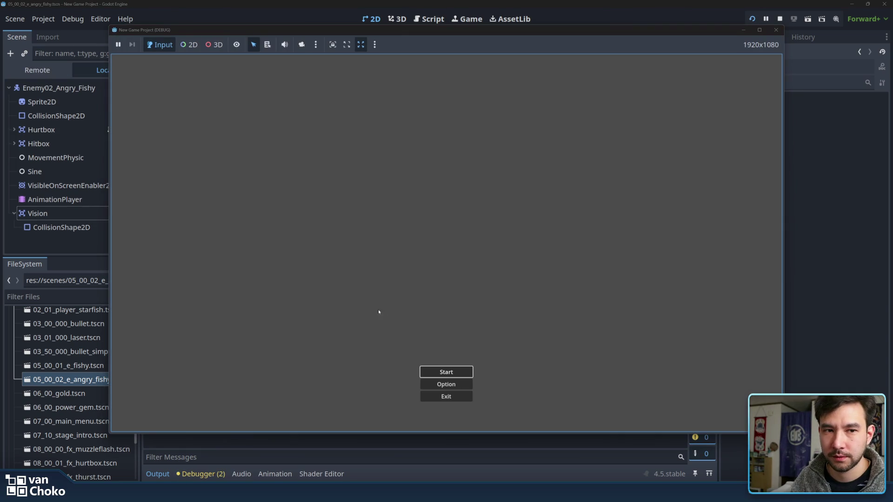
pyautogui.click(454, 372)
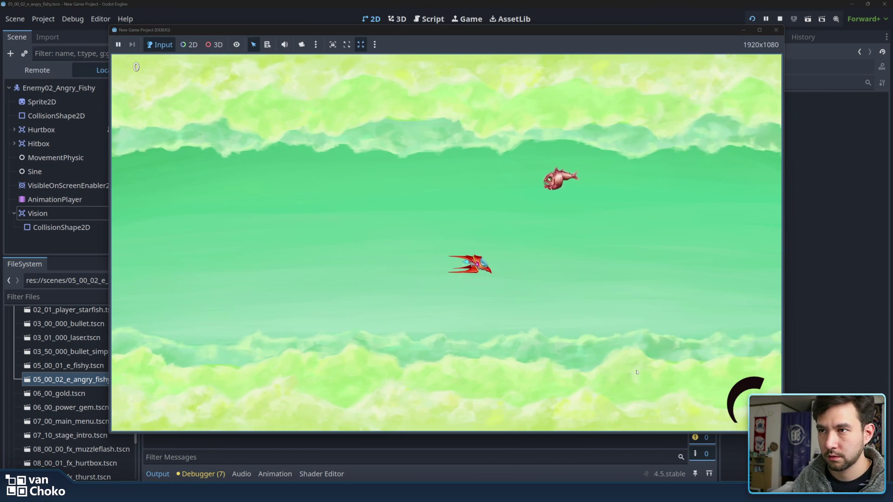
pyautogui.press('Down')
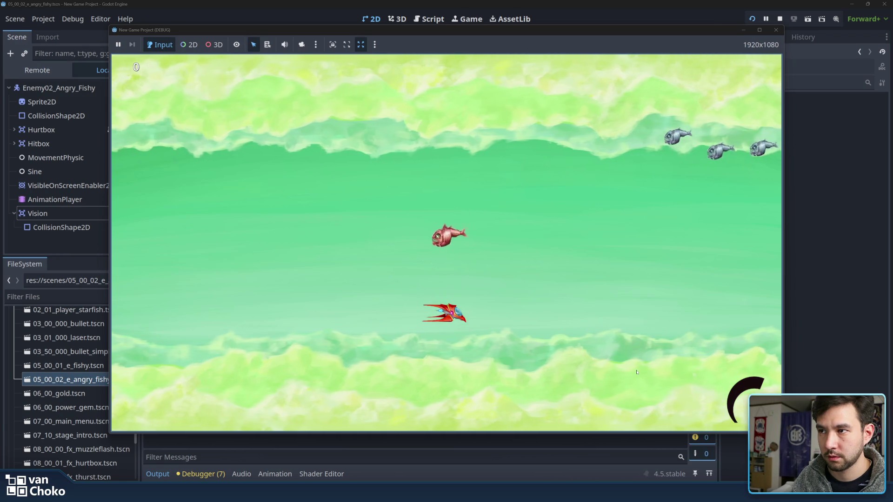
pyautogui.press('Left')
pyautogui.press('Down')
pyautogui.press('Up')
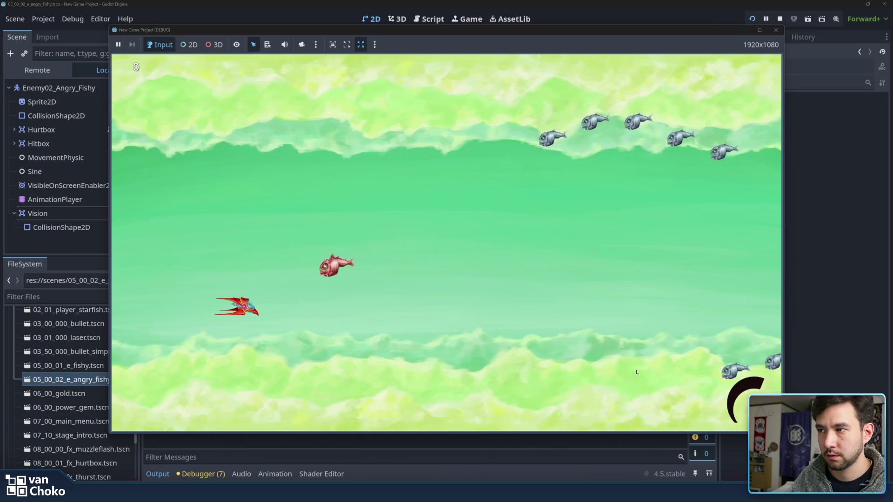
pyautogui.press('Down')
pyautogui.press('Left')
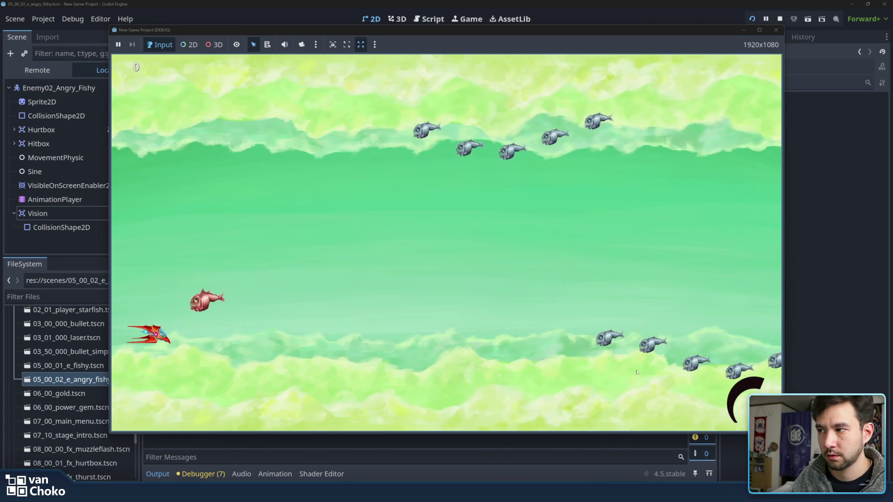
pyautogui.press('Up')
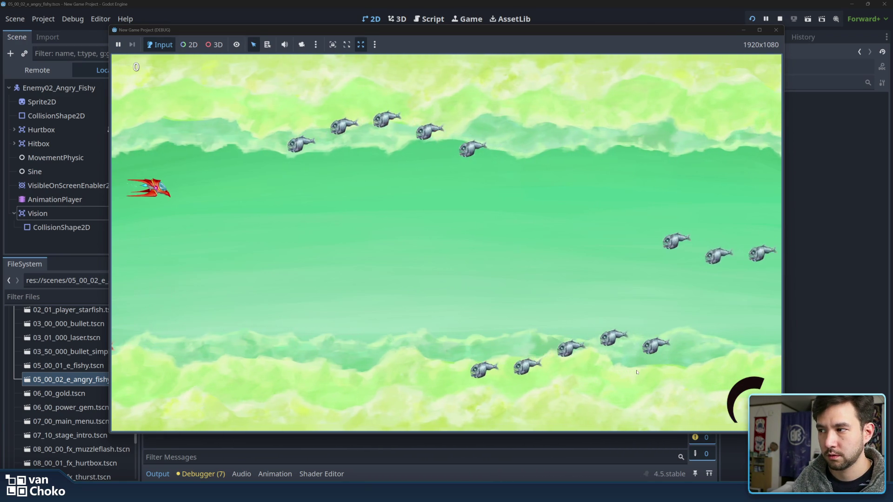
pyautogui.press('Right')
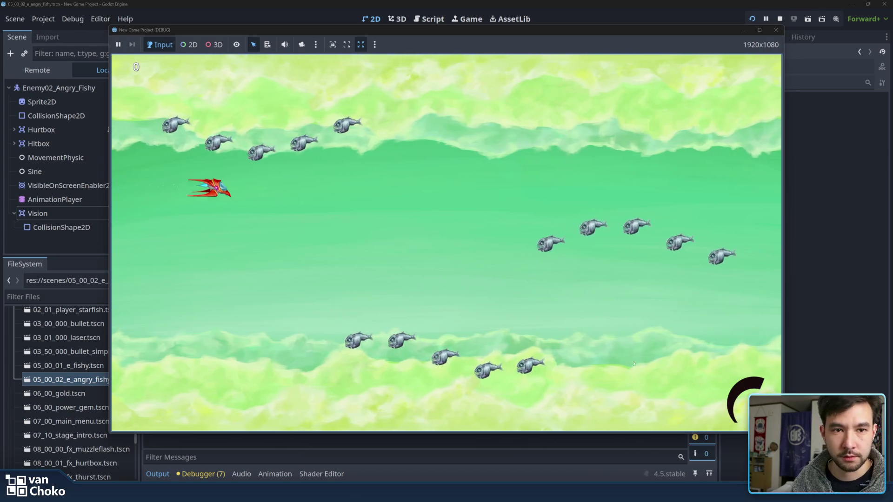
pyautogui.press('F8')
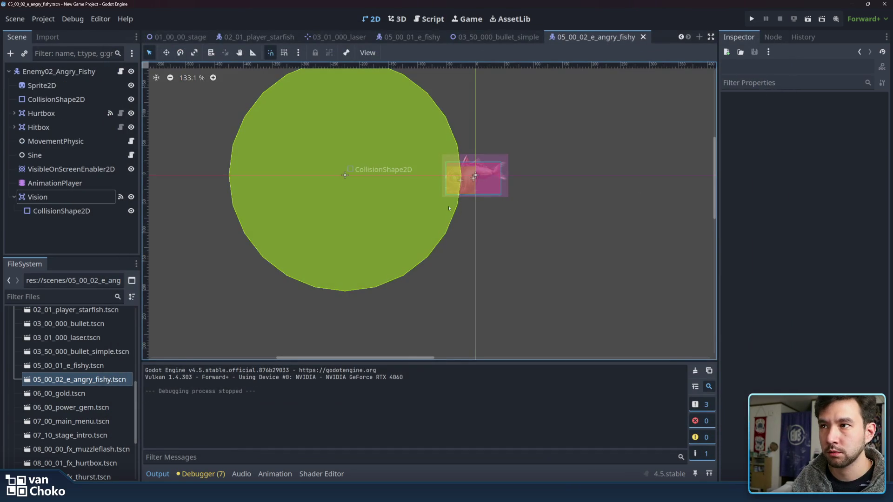
# Step: Change the MovementPhysic node's Chase Speed value, revising it a second time
pyautogui.click(380, 176)
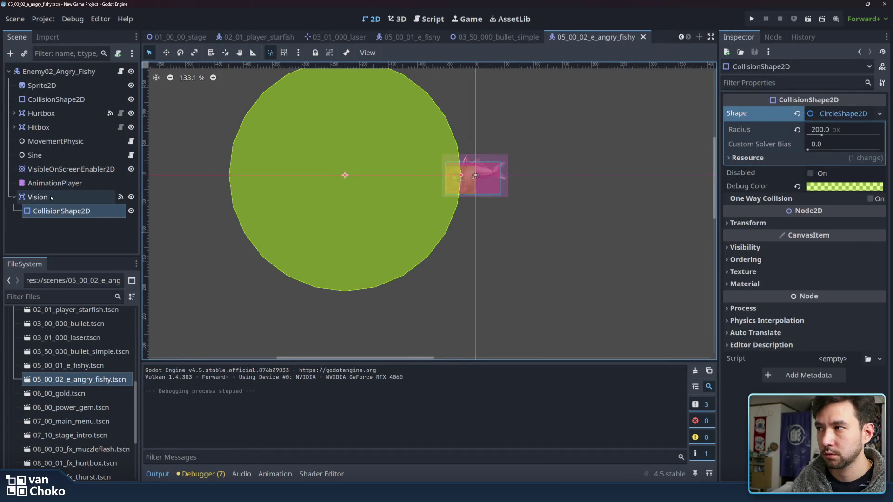
pyautogui.click(51, 198)
pyautogui.moveTo(546, 204); pyautogui.dragTo(587, 237)
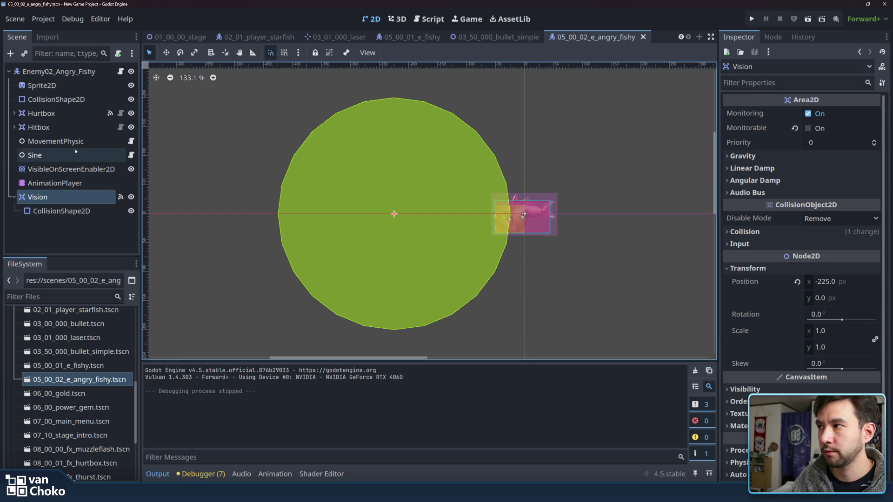
pyautogui.click(56, 141)
pyautogui.click(849, 113)
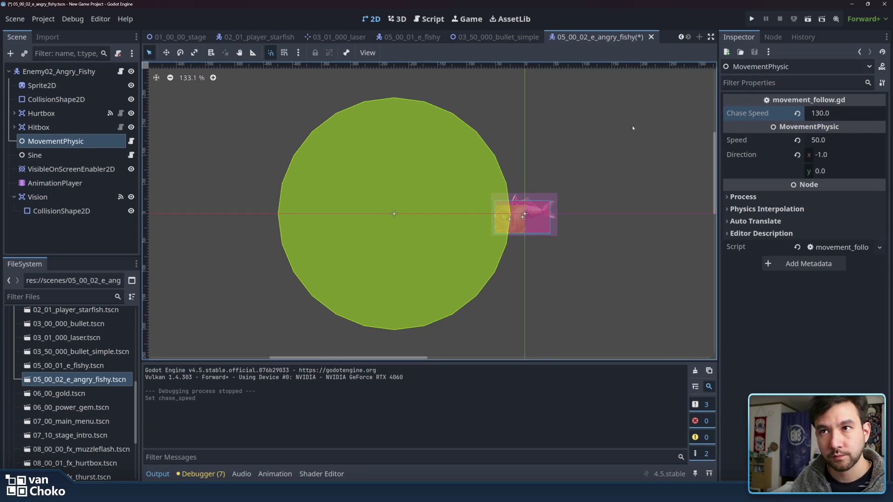
pyautogui.click(612, 132)
pyautogui.click(56, 141)
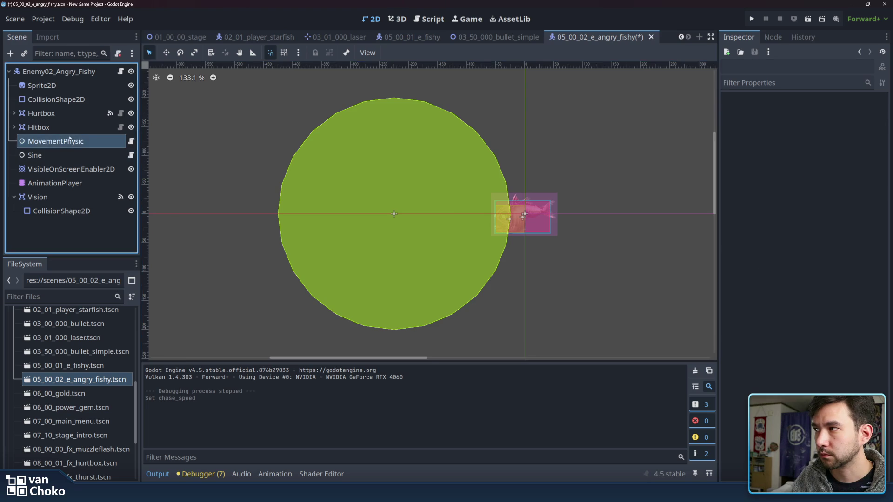
pyautogui.click(824, 113)
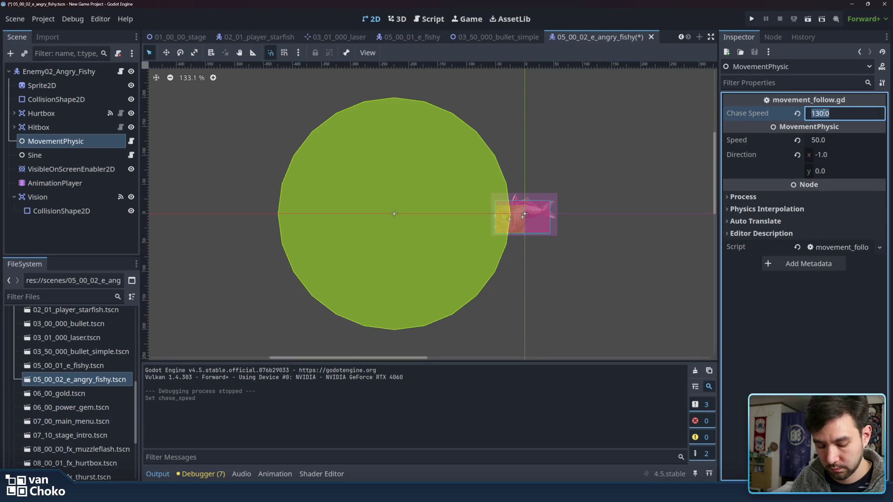
pyautogui.click(598, 153)
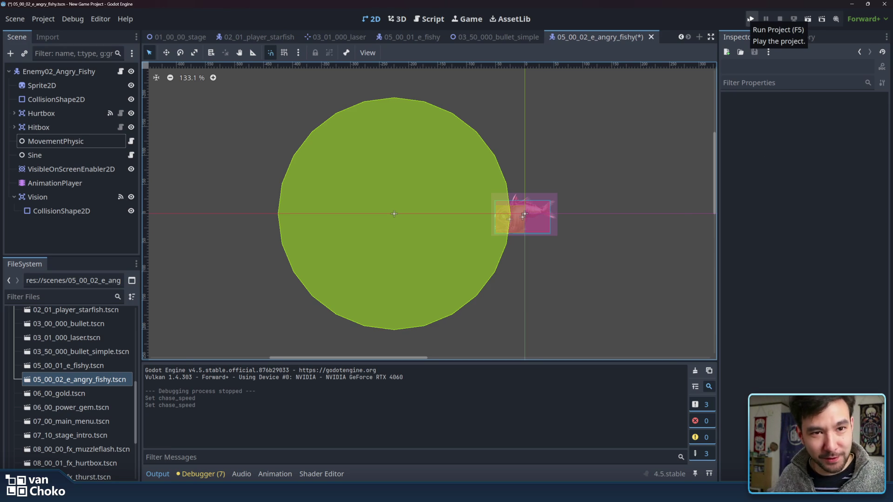
# Step: Run the game, start Stage 1, and steer the ship toward the red fish
pyautogui.click(757, 19)
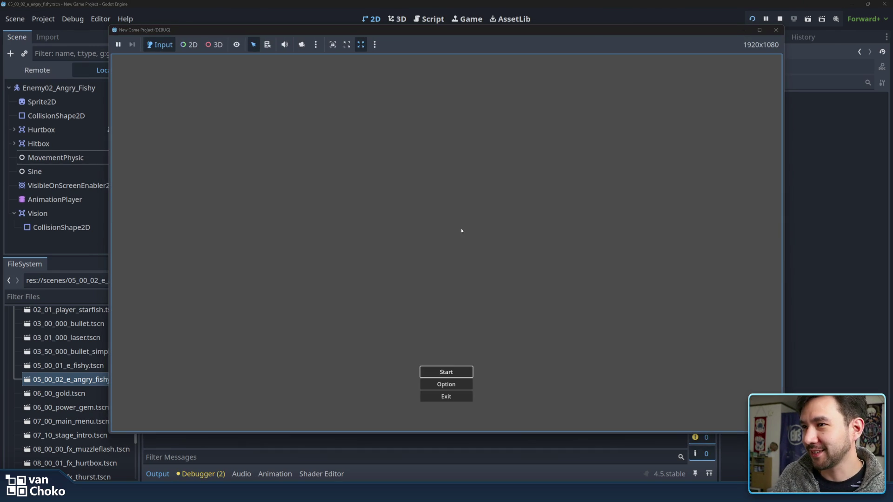
pyautogui.click(451, 371)
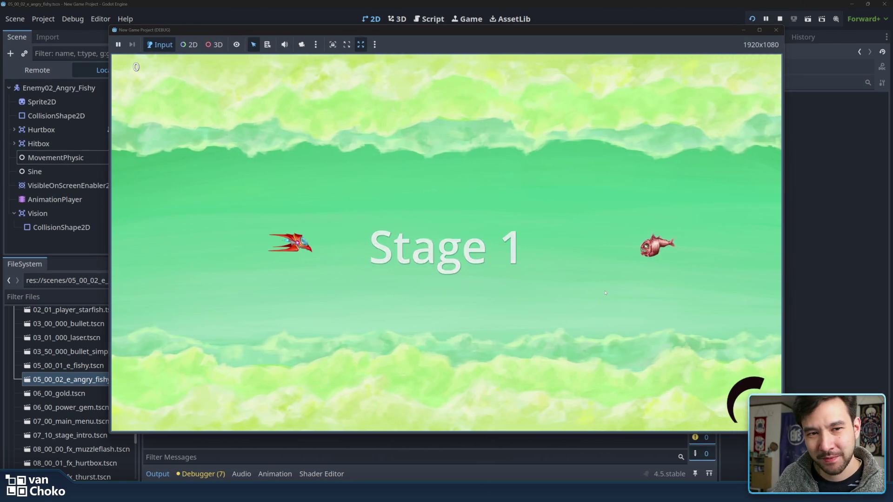
pyautogui.press('Down')
pyautogui.press('Up')
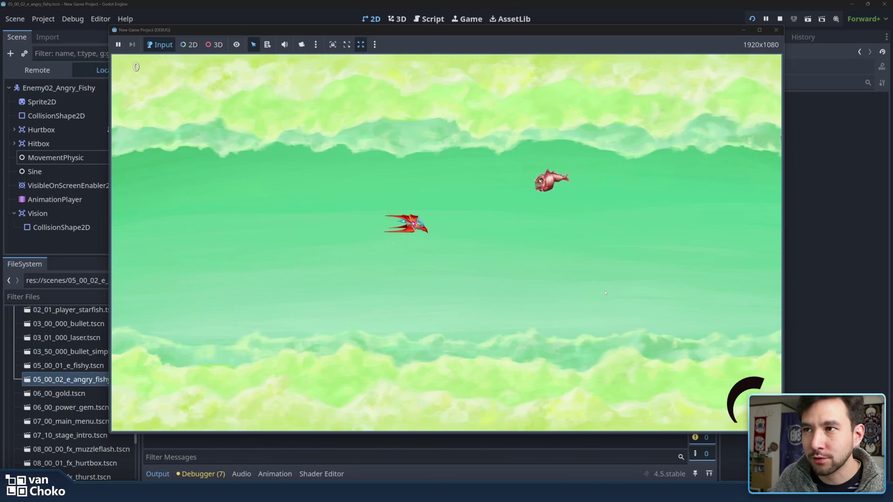
pyautogui.press('Down')
pyautogui.press('Down')
pyautogui.press('Left')
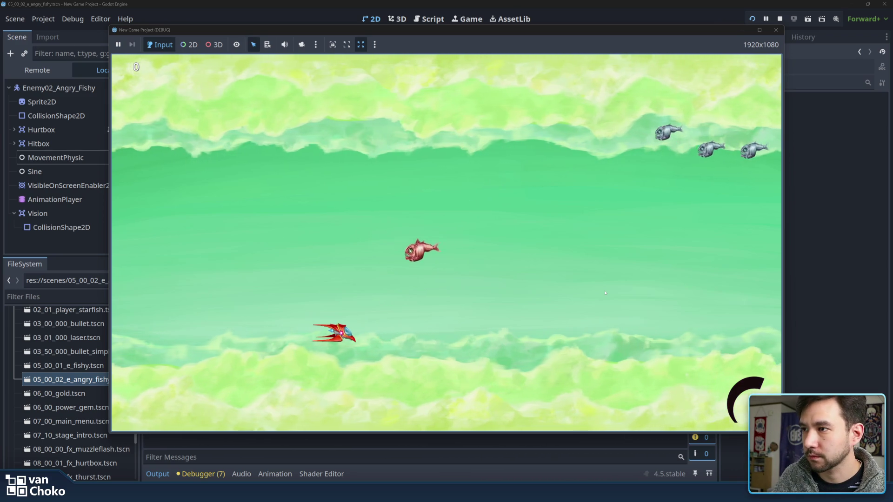
pyautogui.press('Up')
pyautogui.press('Left')
pyautogui.press('Up')
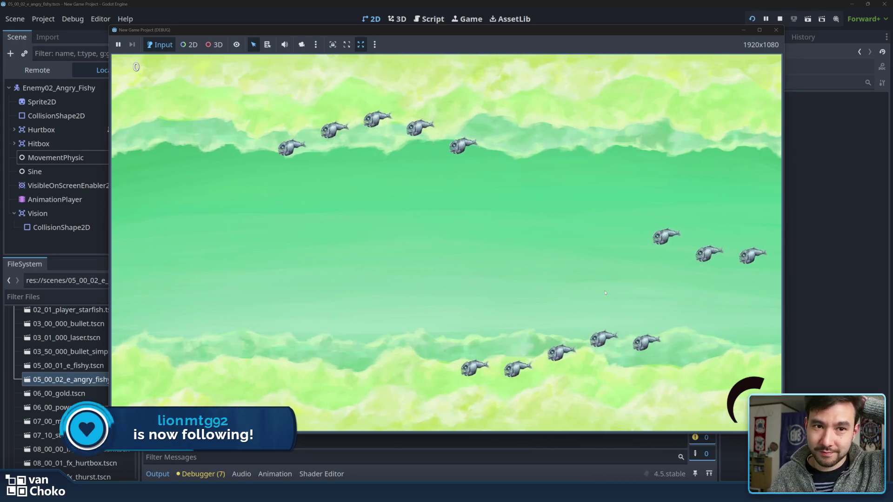
# Step: Restart the game with F5 and fly the ship around Stage 1
pyautogui.press('F5')
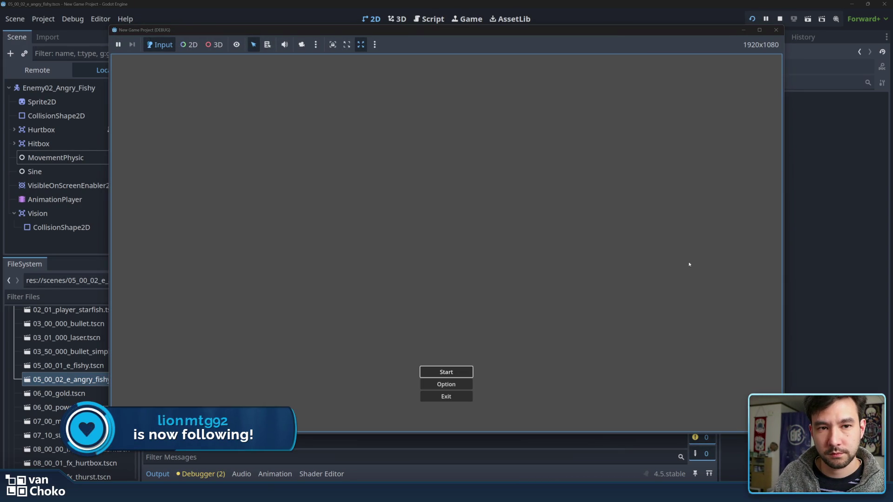
pyautogui.click(459, 370)
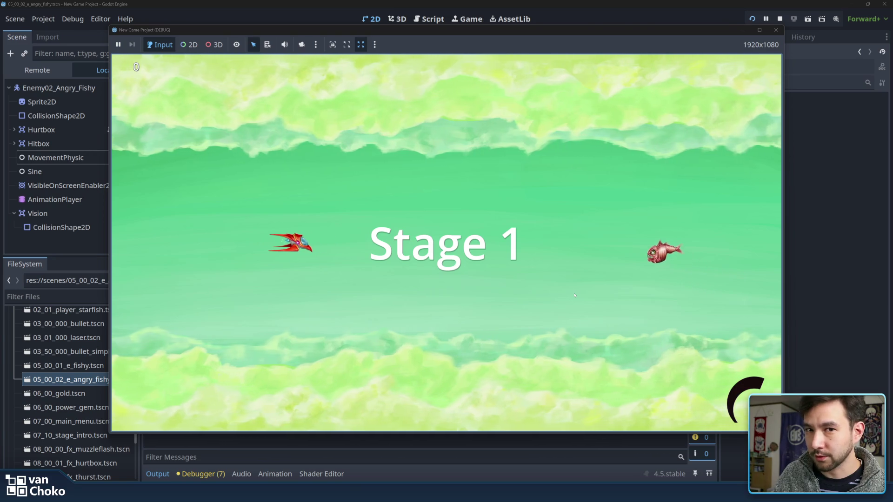
pyautogui.press('Right')
pyautogui.press('Down')
pyautogui.press('Right')
pyautogui.press('Up')
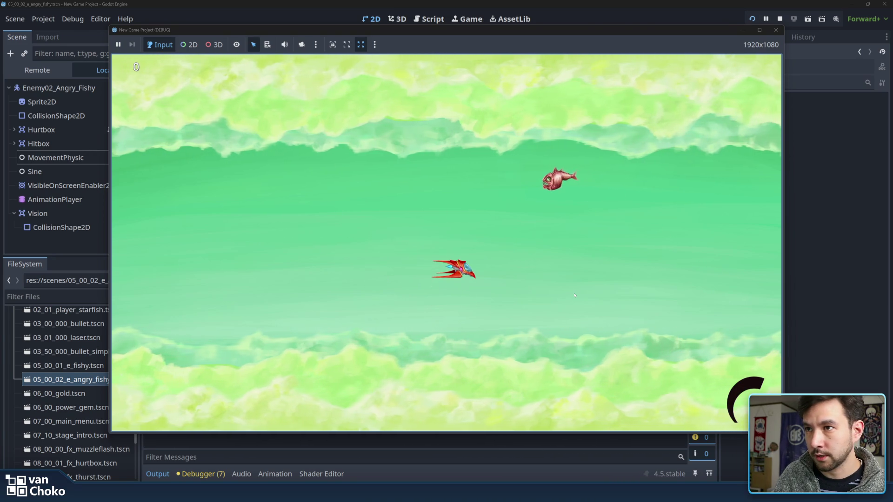
pyautogui.press('Down')
pyautogui.press('Left')
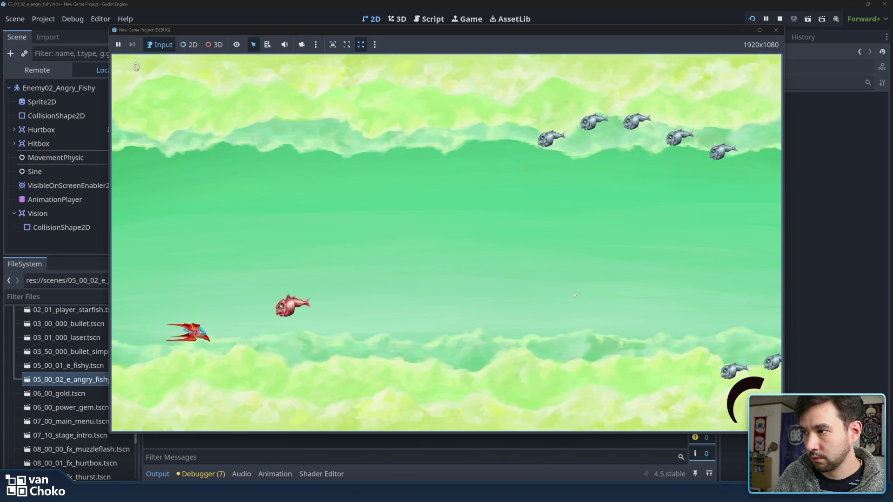
pyautogui.press('Up')
pyautogui.press('Right')
pyautogui.press('Up')
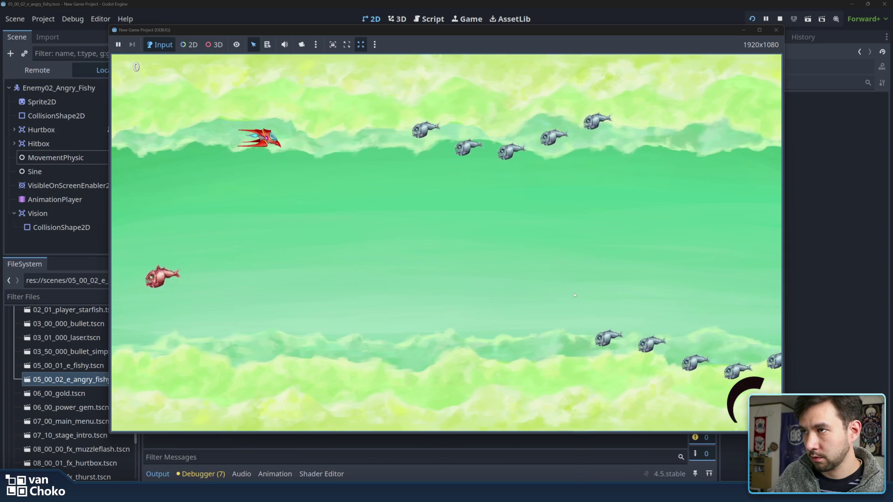
pyautogui.press('Down')
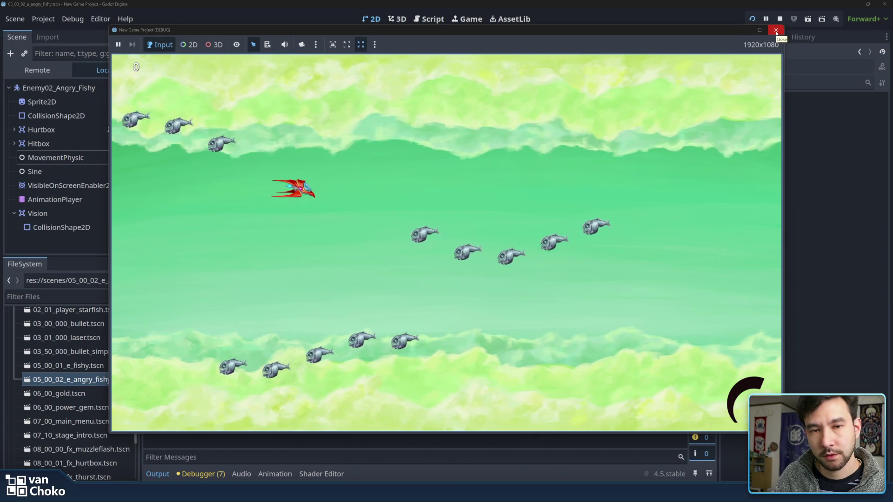
# Step: Shoot fish while dodging, reaching a score of 1150, then stop the game
pyautogui.press('space')
pyautogui.press('Left')
pyautogui.press('Down')
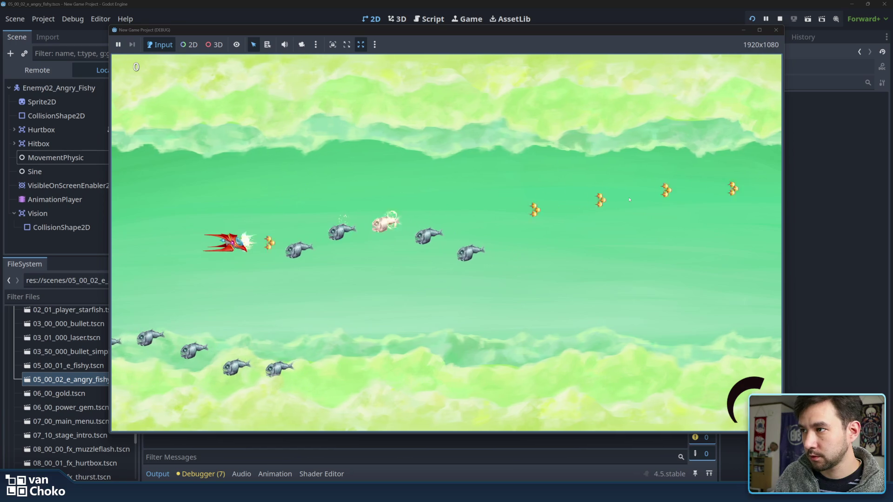
pyautogui.press('Right')
pyautogui.press('Left')
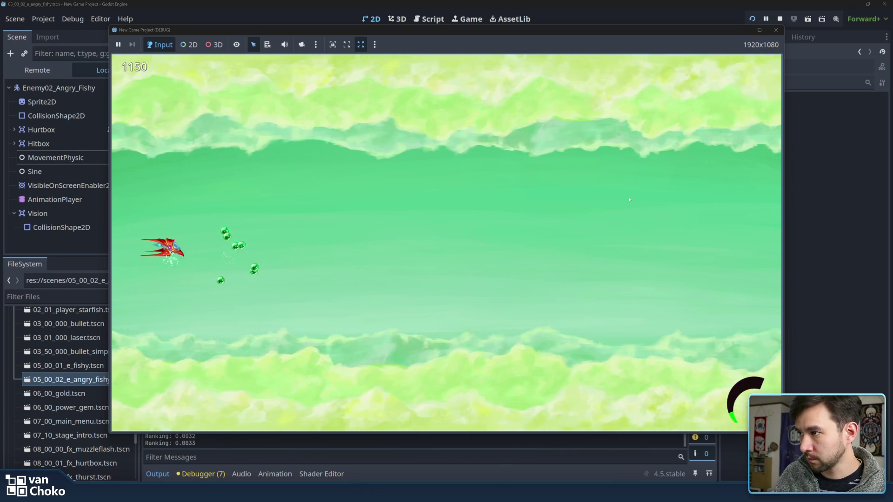
pyautogui.press('Right')
pyautogui.click(776, 30)
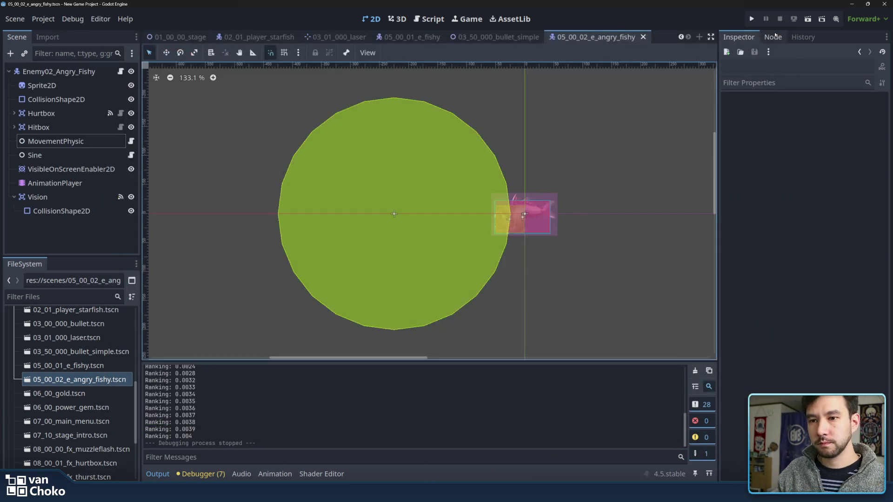
# Step: Move the Vision area 8 px right to x -217, then run the game
pyautogui.click(462, 224)
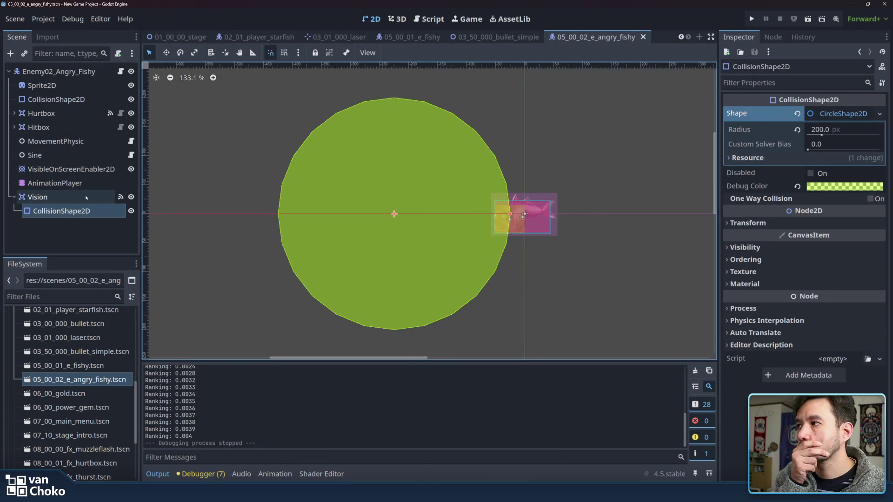
pyautogui.click(95, 196)
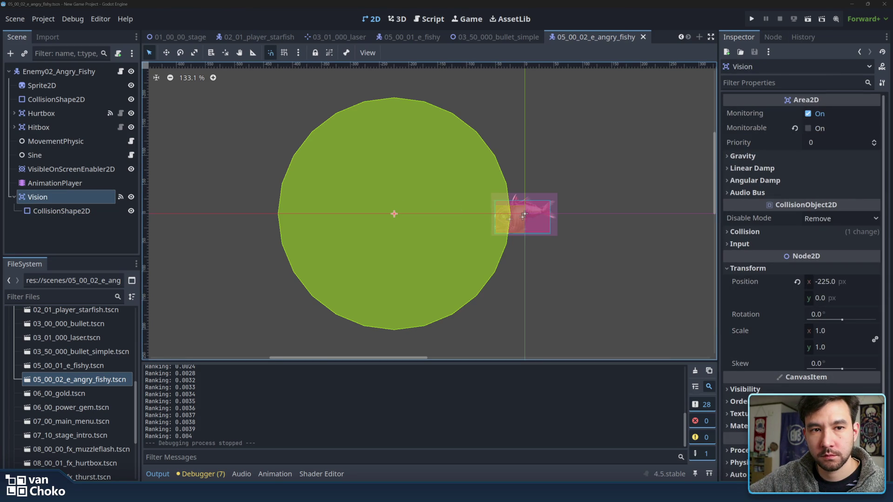
pyautogui.click(604, 289)
pyautogui.click(39, 196)
pyautogui.press('w')
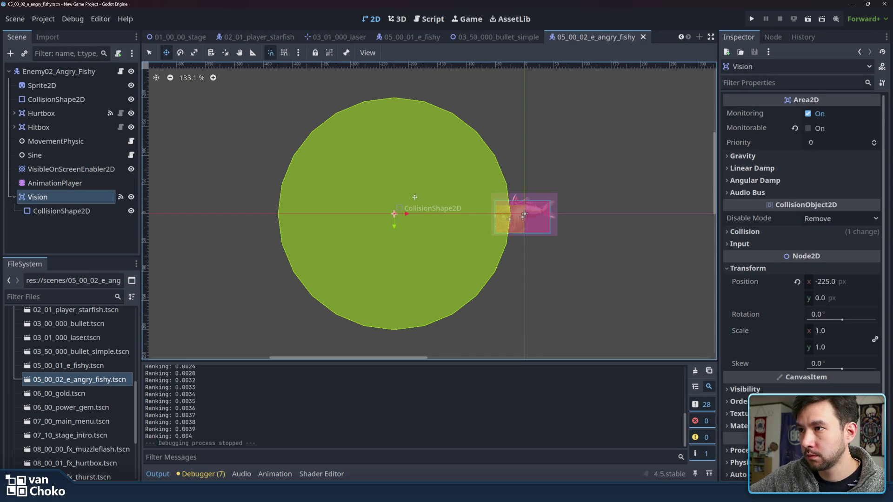
pyautogui.moveTo(407, 215); pyautogui.dragTo(412, 215)
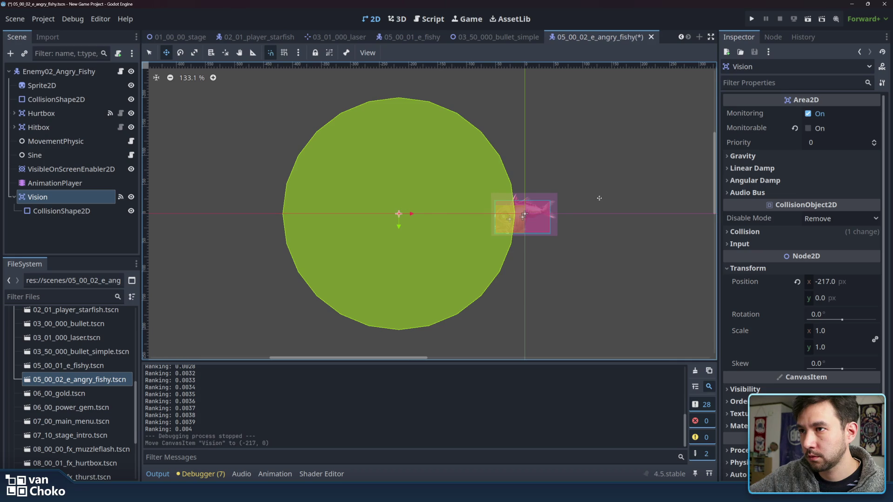
pyautogui.click(248, 142)
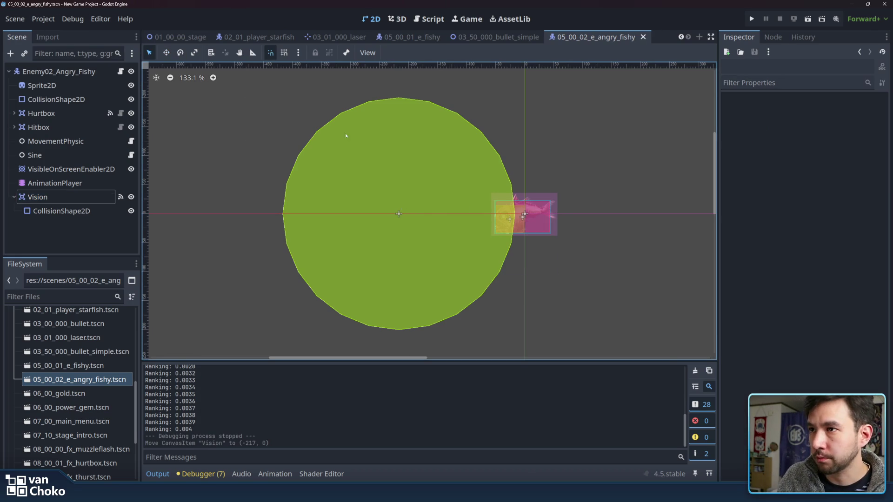
pyautogui.click(753, 20)
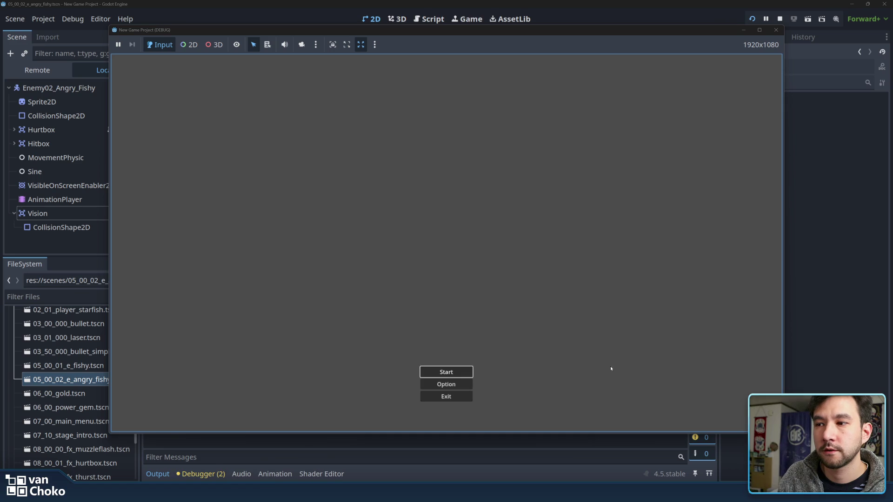
# Step: Start Stage 1, steer the ship among the grey fish waves, then stop with F8
pyautogui.click(447, 370)
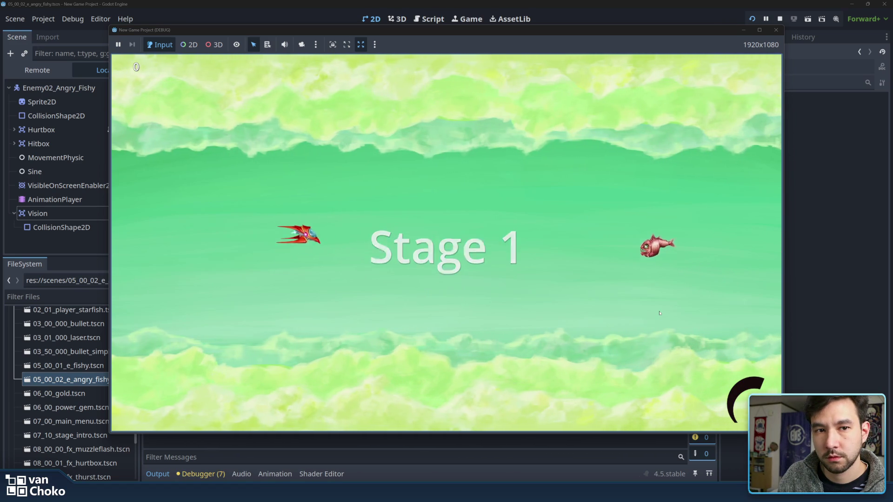
pyautogui.press('Up')
pyautogui.press('Right')
pyautogui.press('Up')
pyautogui.press('Right')
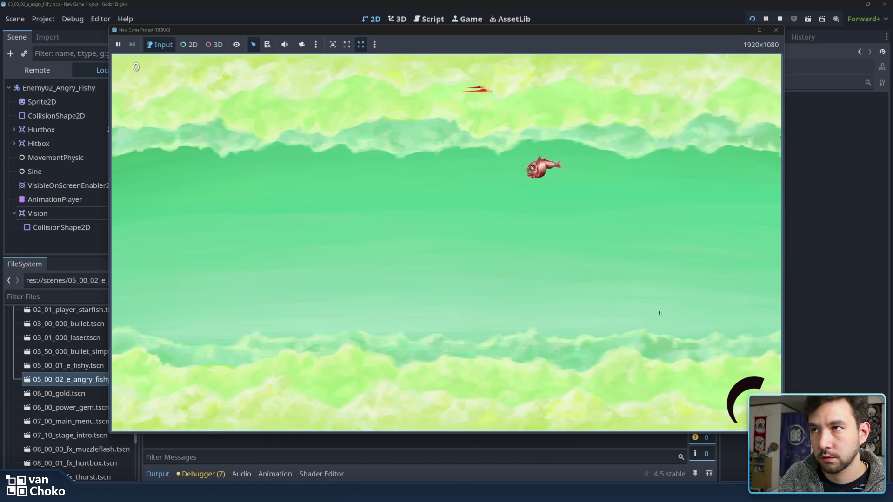
pyautogui.press('Left')
pyautogui.press('Down')
pyautogui.press('Down')
pyautogui.press('Left')
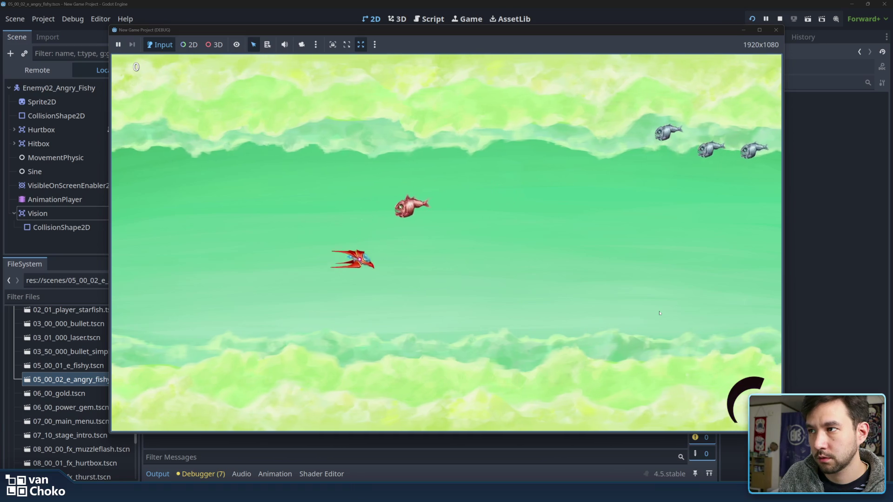
pyautogui.press('Left')
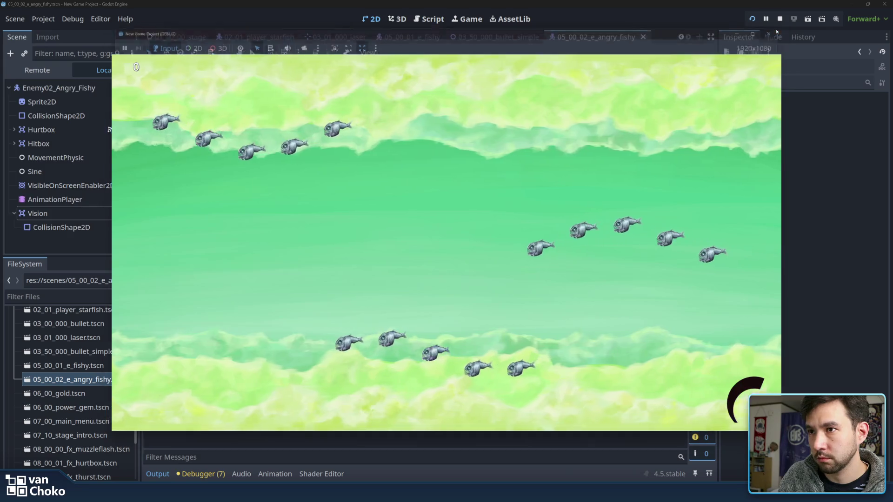
pyautogui.press('F8')
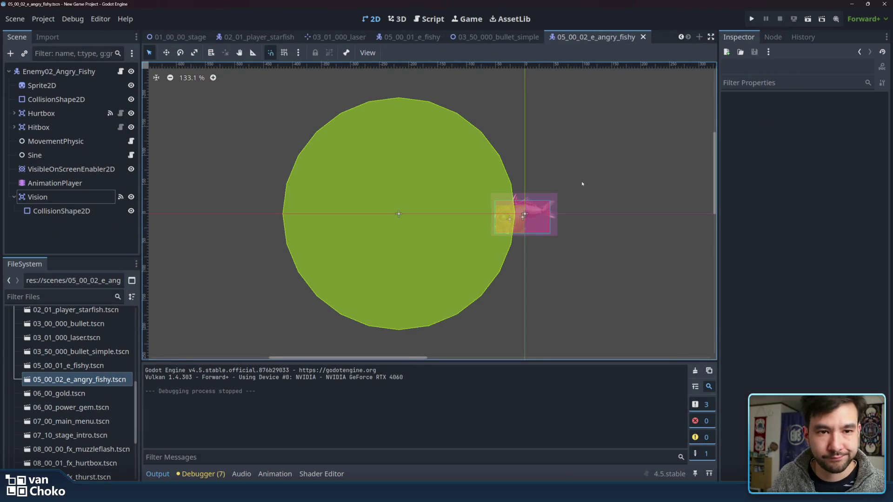
# Step: Set the MovementPhysic node's Speed to 30
pyautogui.click(47, 197)
pyautogui.click(42, 155)
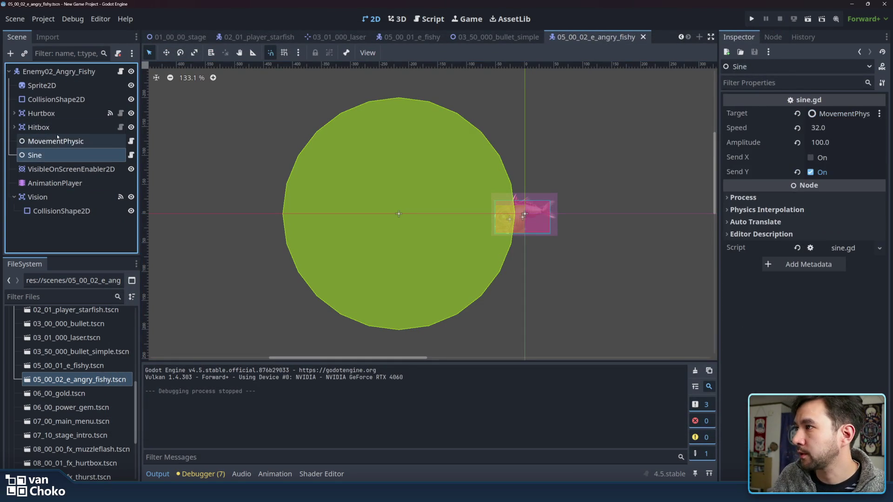
pyautogui.click(57, 140)
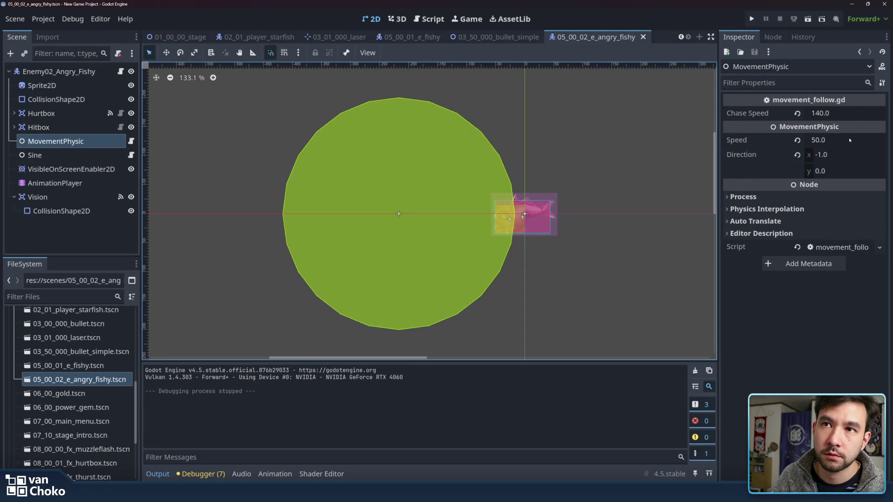
pyautogui.click(845, 140)
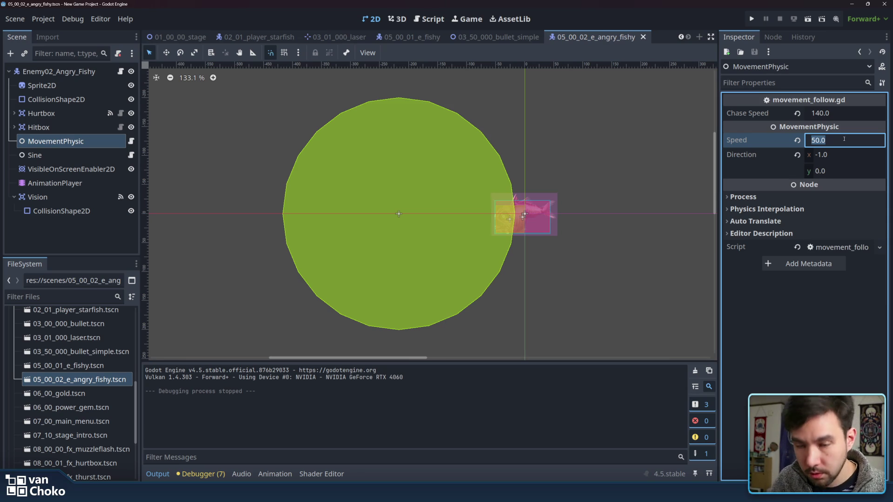
pyautogui.write('30')
pyautogui.click(537, 125)
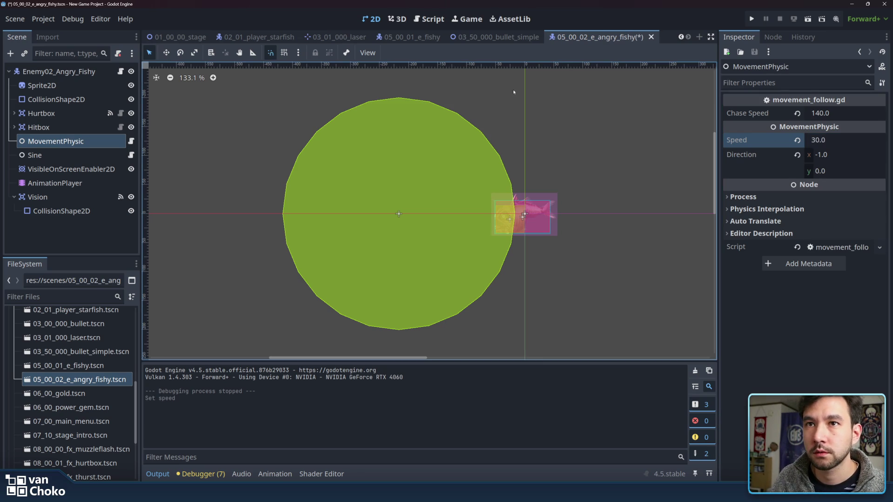
# Step: Set the Sine node's Speed to 25 and run the game
pyautogui.click(93, 156)
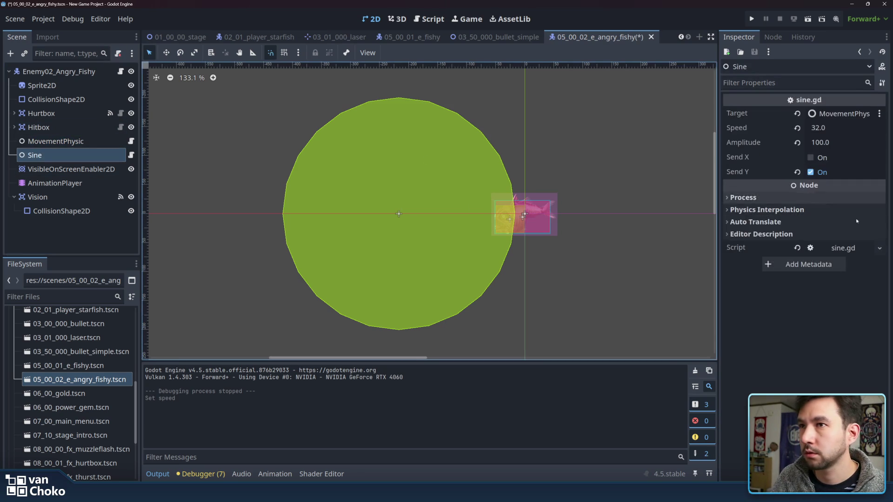
pyautogui.click(850, 127)
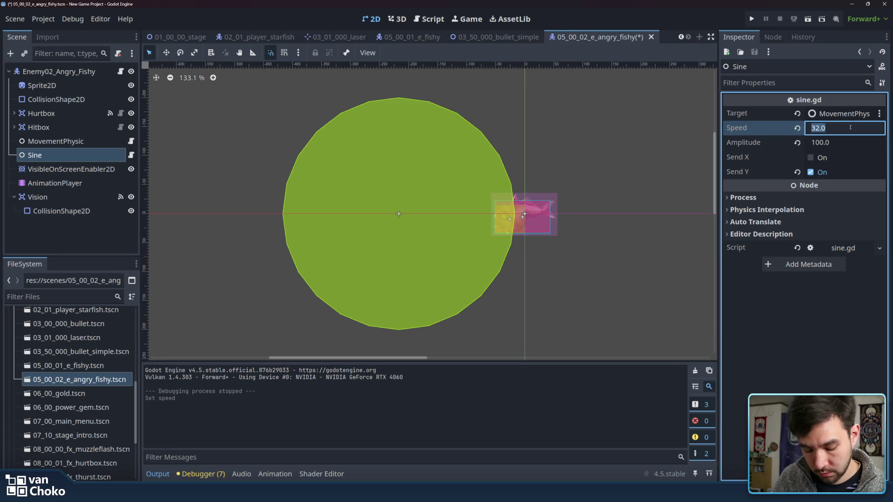
pyautogui.write('25')
pyautogui.press('Return')
pyautogui.click(751, 19)
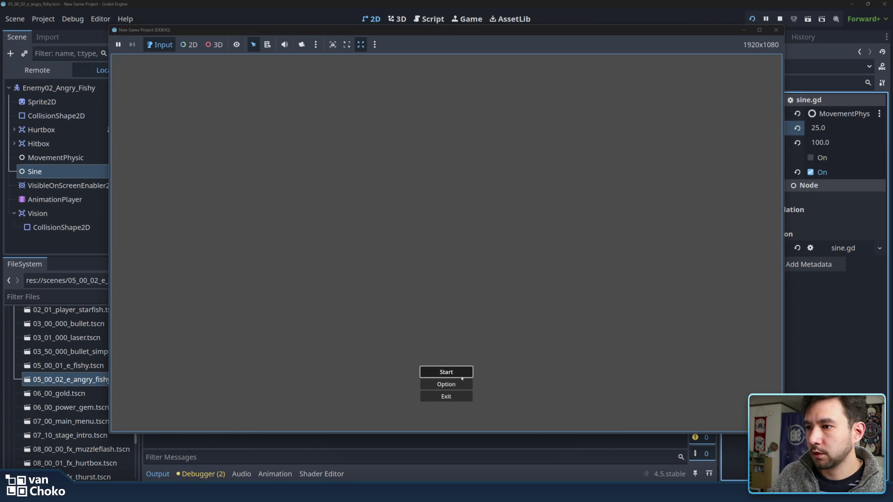
# Step: Start Stage 1, steer the ship past the slowed red angry fishy, then stop the game
pyautogui.click(462, 376)
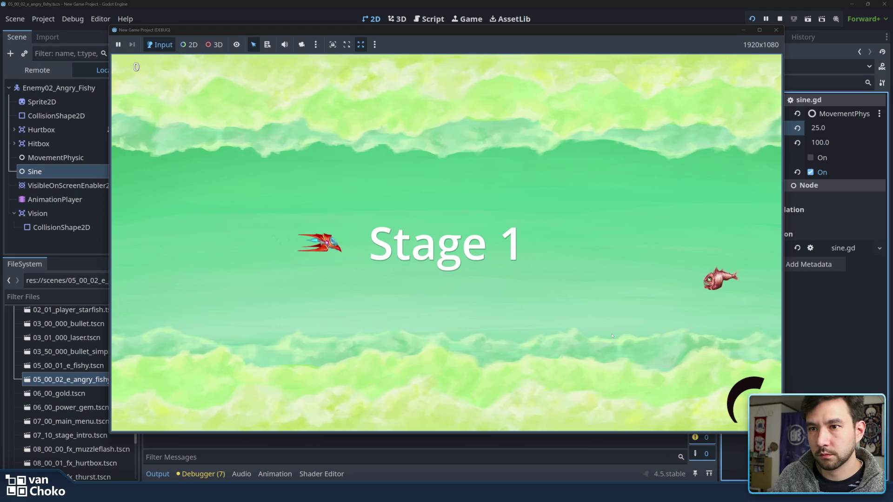
pyautogui.press('Up')
pyautogui.press('Right')
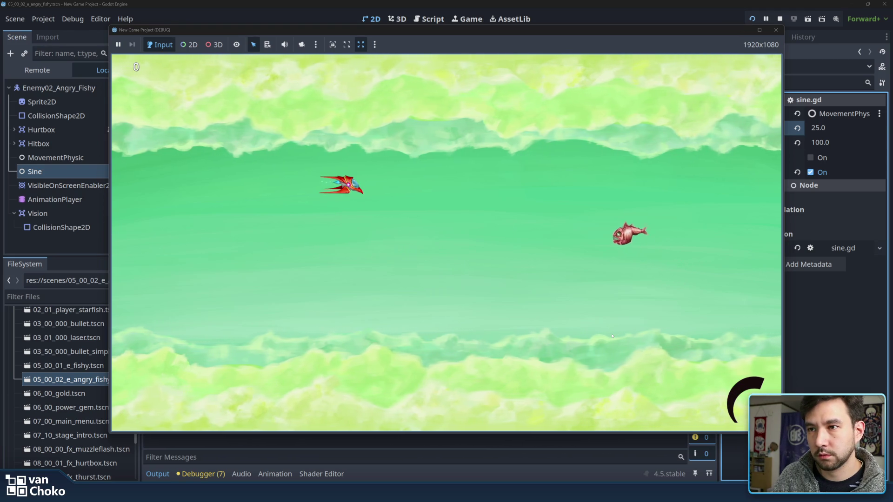
pyautogui.press('Down')
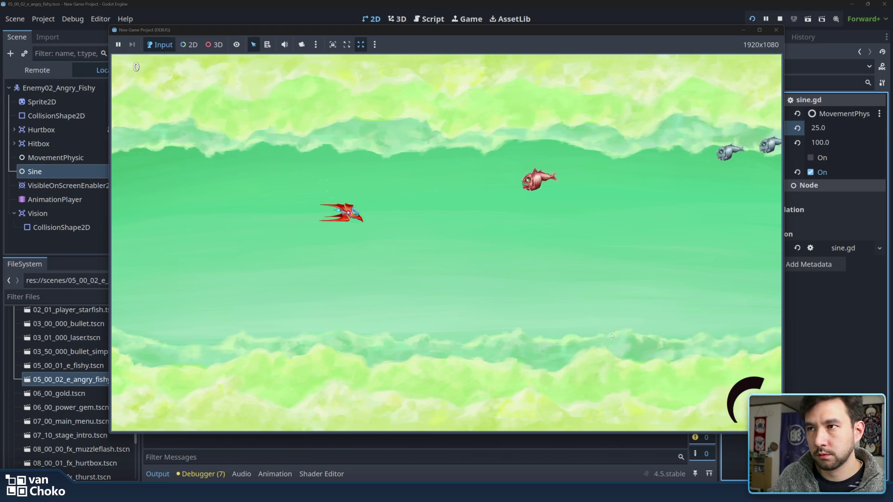
pyautogui.press('Down')
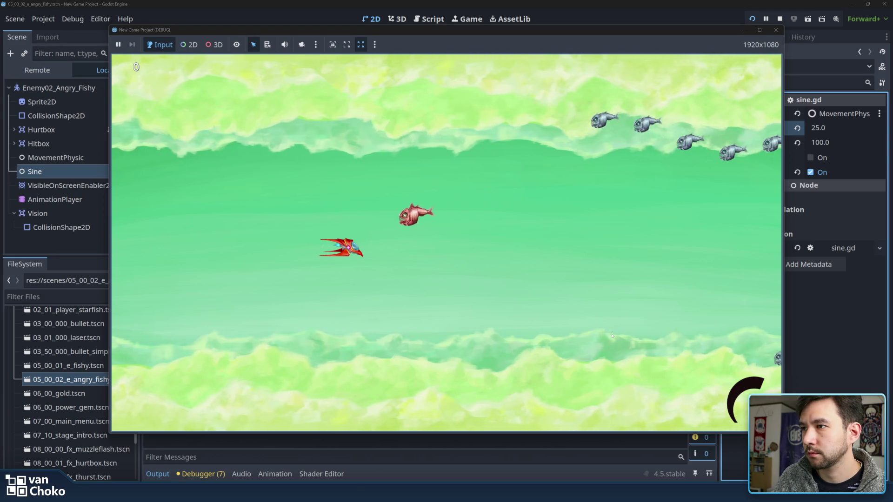
pyautogui.press('Left')
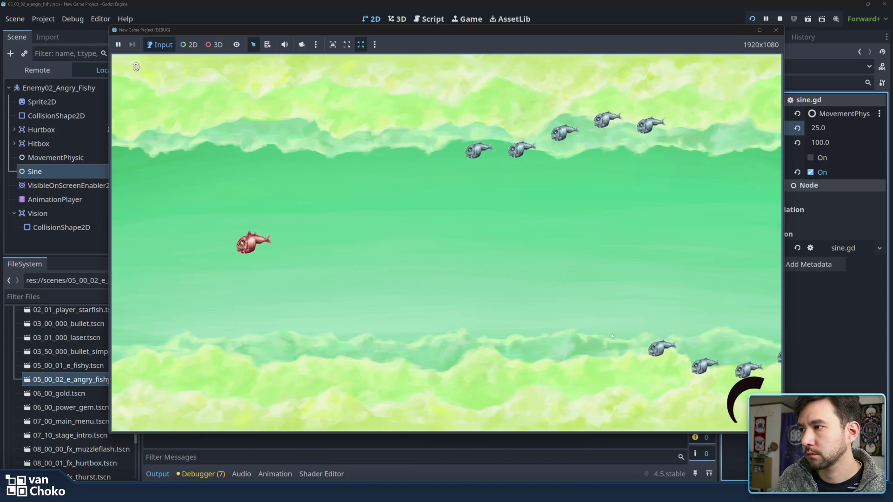
pyautogui.click(776, 30)
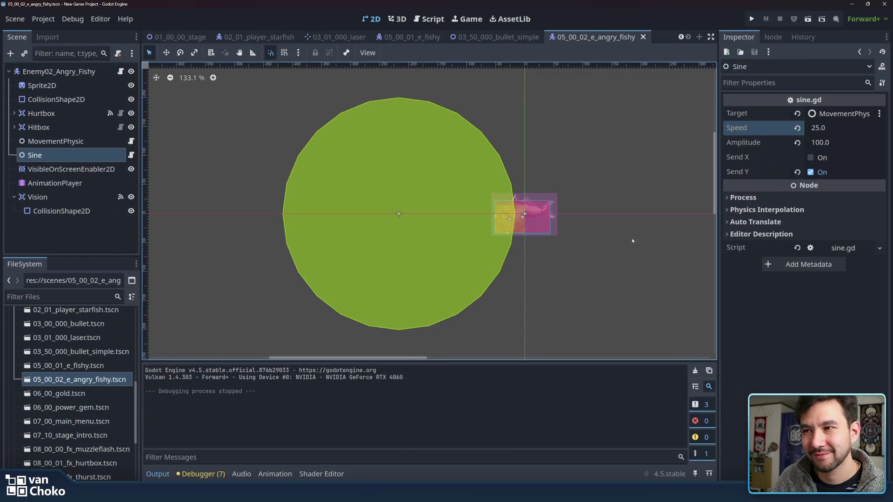
# Step: Set the Vision CollisionShape2D's Transform Scale y to 1.2
pyautogui.click(558, 224)
pyautogui.click(540, 214)
pyautogui.click(461, 199)
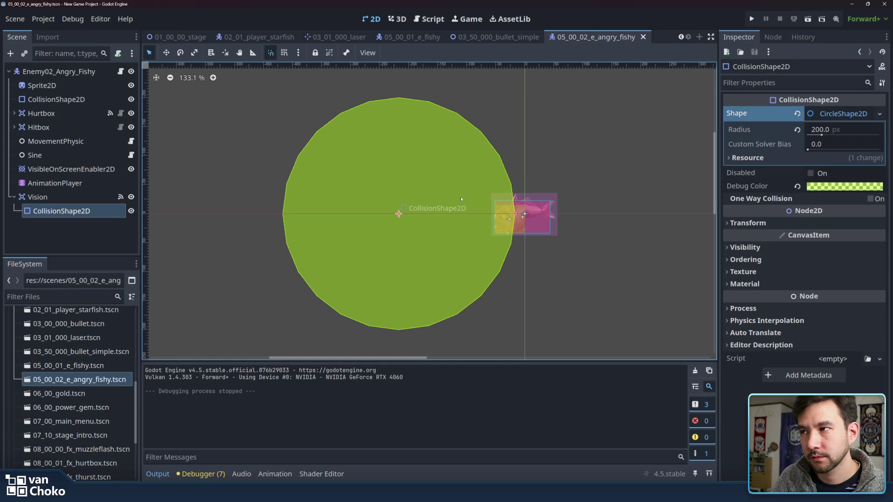
pyautogui.click(749, 224)
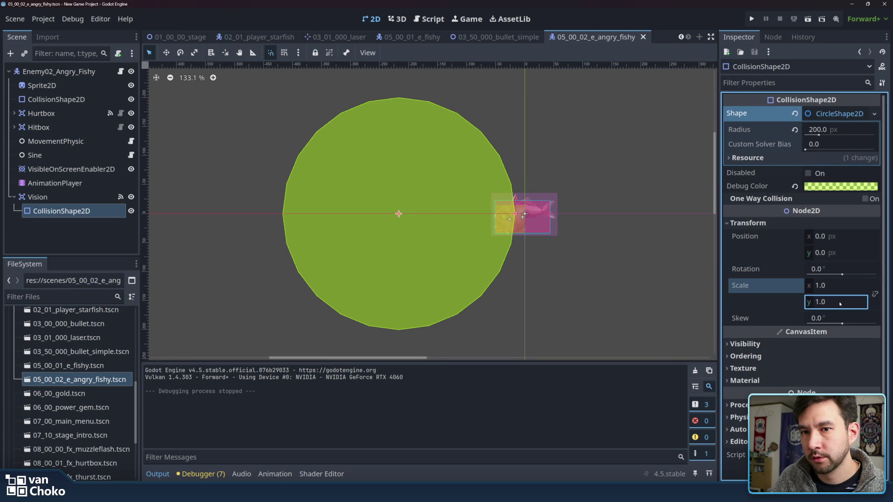
pyautogui.write('2')
pyautogui.press('Return')
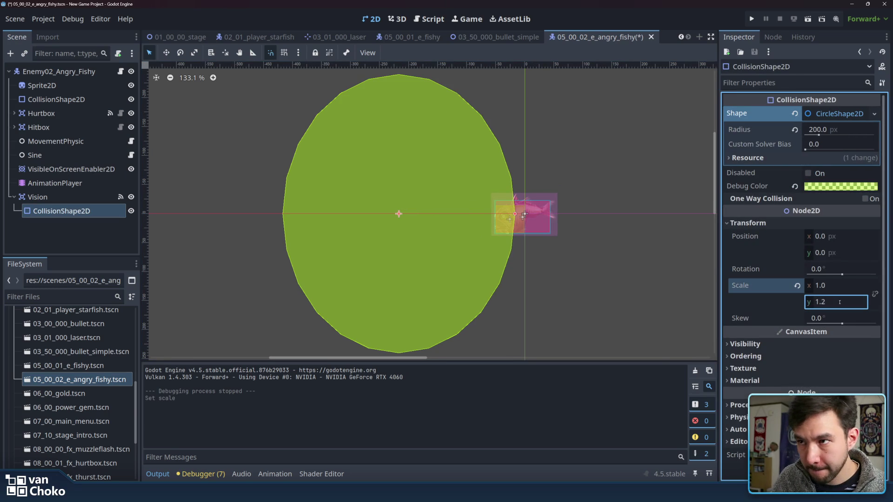
pyautogui.click(647, 295)
# Step: Reset the view to 100%, save the angry fishy scene, and open 01_00_00_stage
pyautogui.scroll(-9, 623, 285)
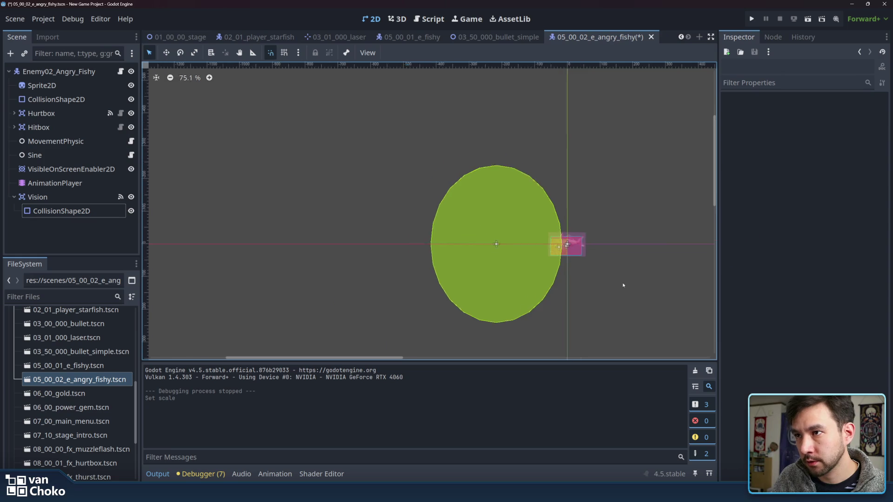
pyautogui.moveTo(623, 285); pyautogui.dragTo(616, 281)
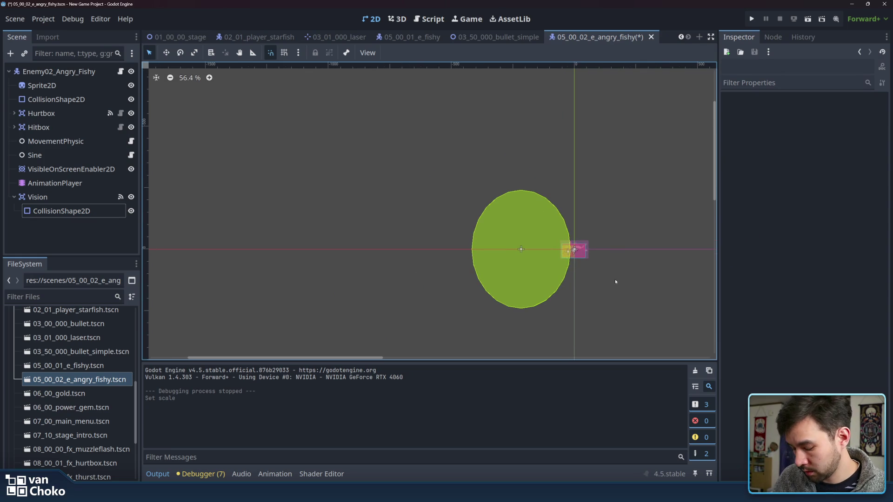
pyautogui.scroll(13, 605, 275)
pyautogui.hotkey('ctrl', '0')
pyautogui.hotkey('ctrl', 's')
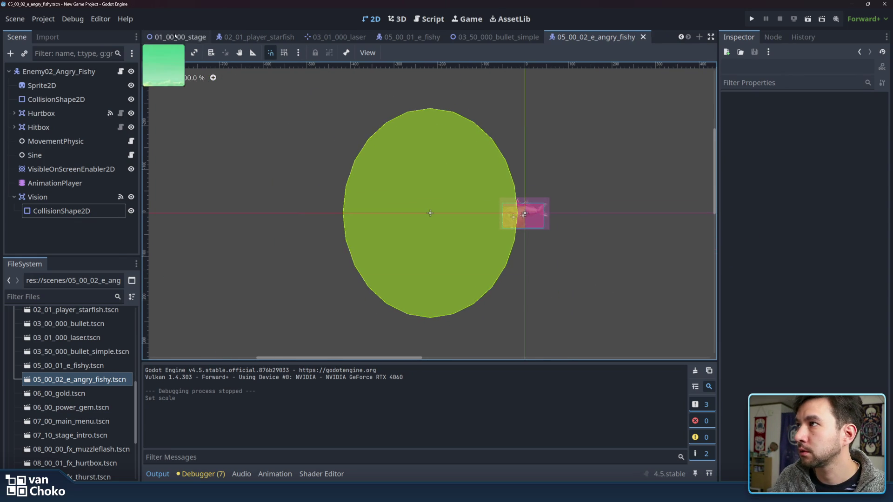
pyautogui.click(175, 36)
pyautogui.hscroll(3, 540, 244)
pyautogui.scroll(-6, 540, 244)
pyautogui.scroll(3, 539, 244)
pyautogui.hscroll(2, 539, 244)
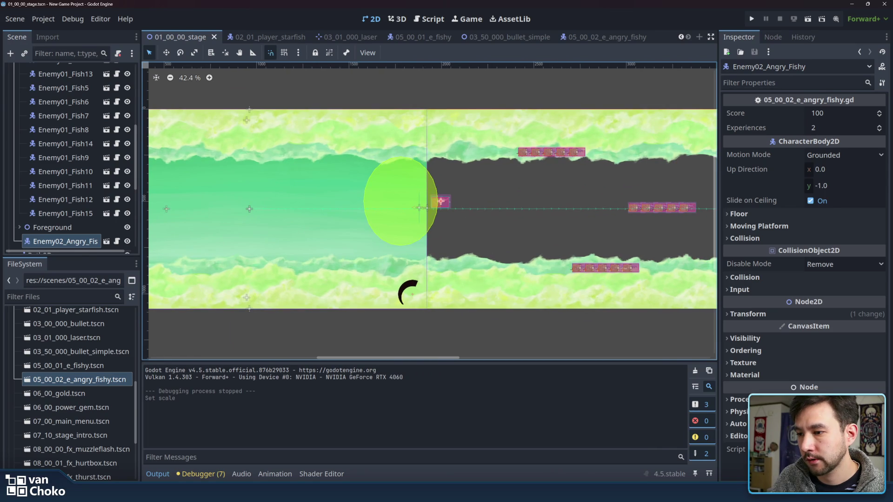
pyautogui.moveTo(465, 493)
pyautogui.click(458, 454)
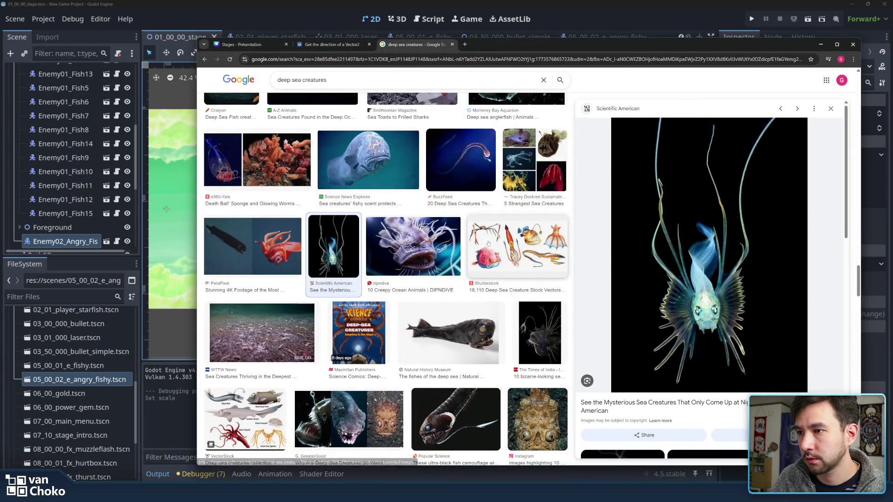
pyautogui.scroll(-5, 478, 343)
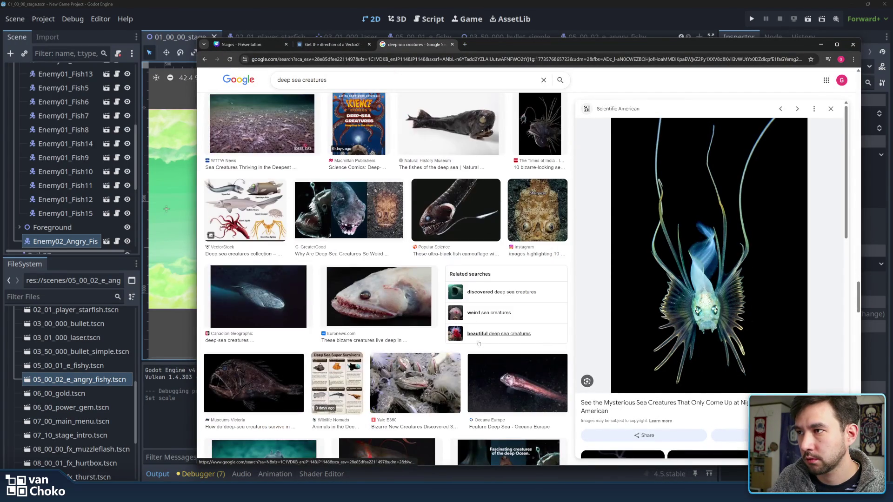
pyautogui.scroll(-3, 383, 218)
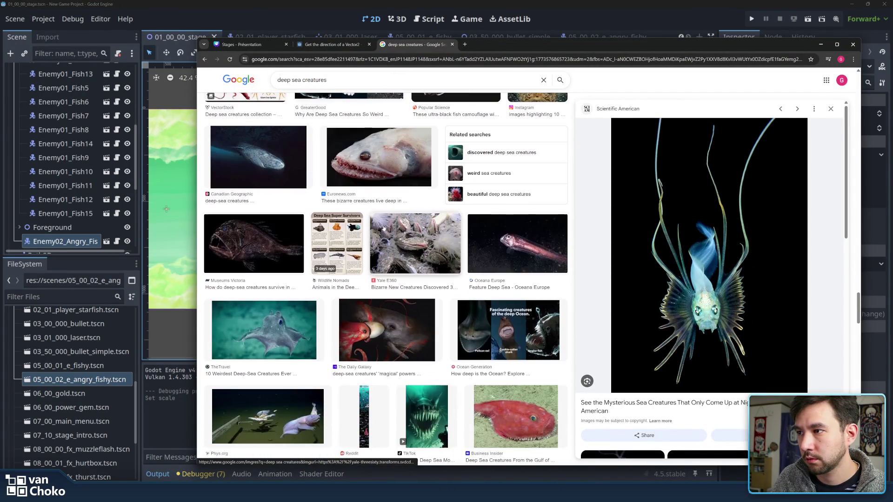
pyautogui.scroll(-5, 348, 258)
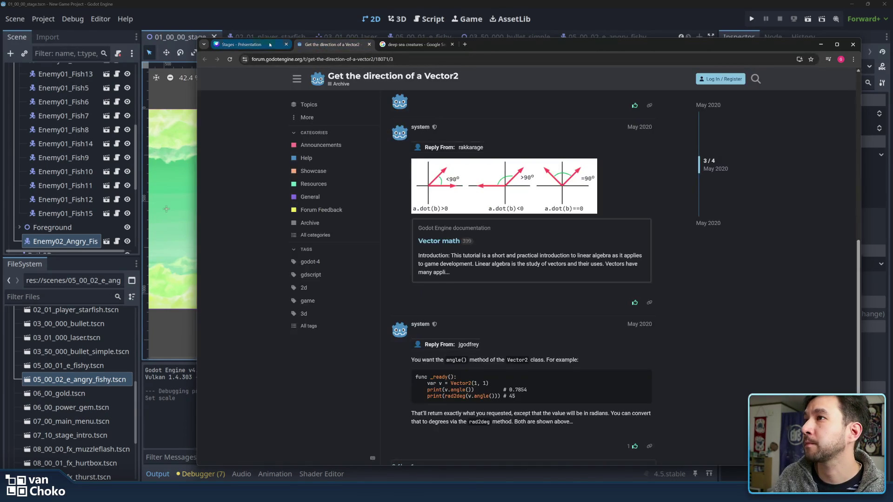
pyautogui.click(250, 44)
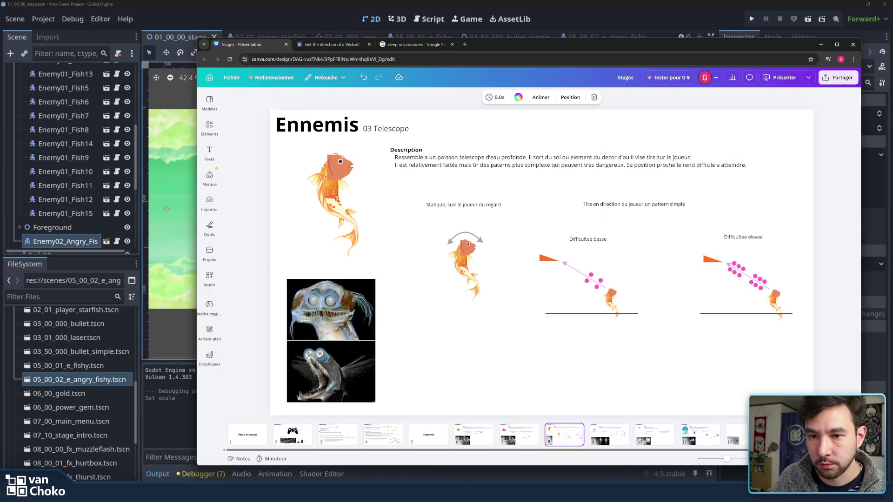
pyautogui.click(781, 435)
pyautogui.press('Down')
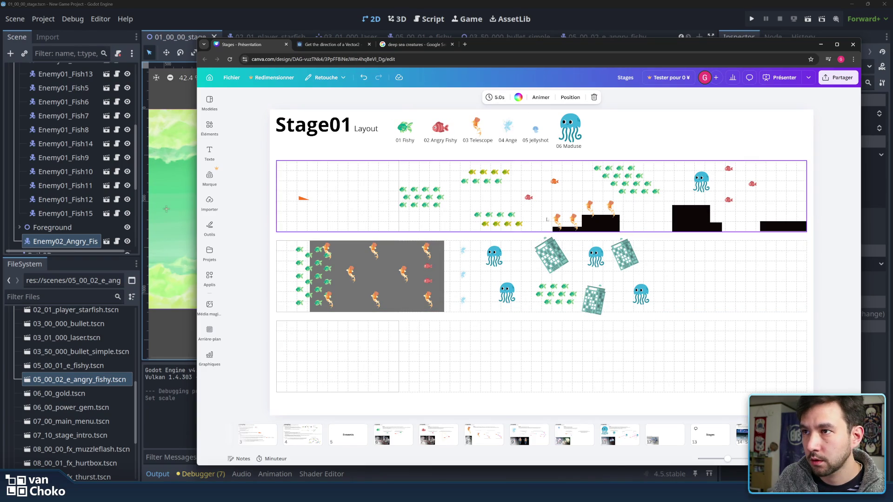
pyautogui.click(467, 2)
pyautogui.hscroll(3, 476, 195)
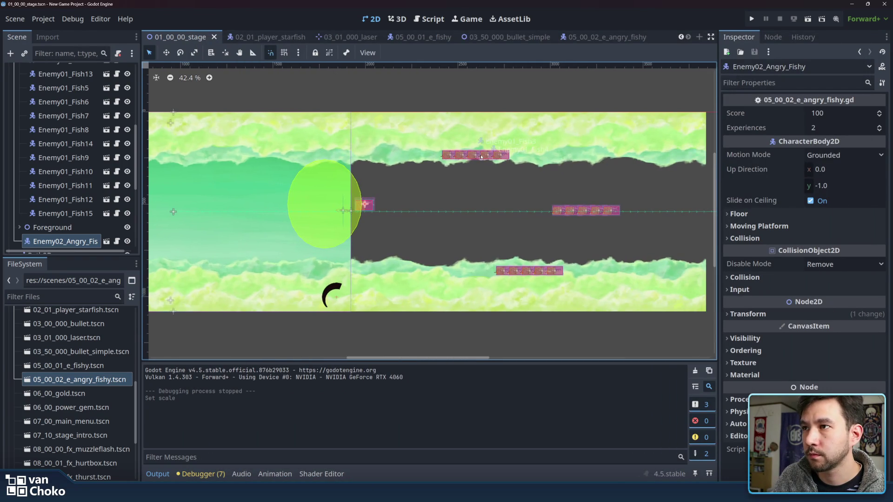
# Step: Move Enemy02_Angry_Fishy into the Enemies group and place it near the lower cave wall
pyautogui.click(52, 227)
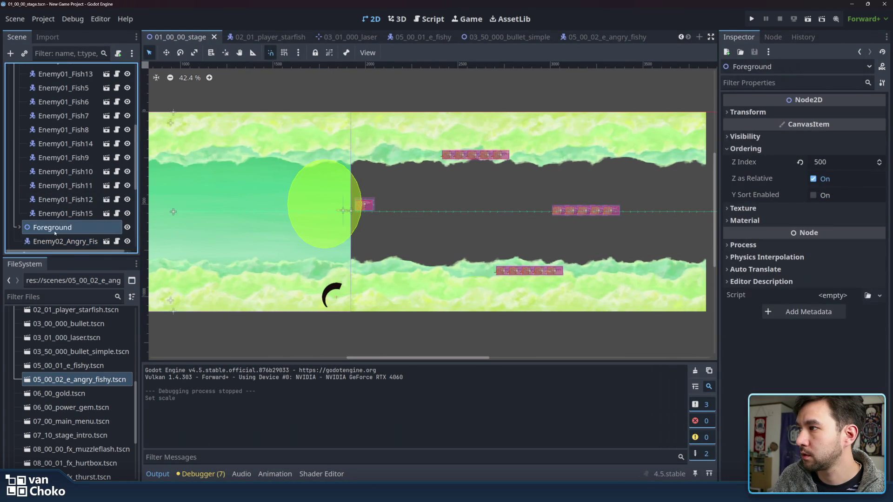
pyautogui.scroll(-2, 56, 230)
pyautogui.click(68, 195)
pyautogui.moveTo(67, 196); pyautogui.dragTo(70, 178)
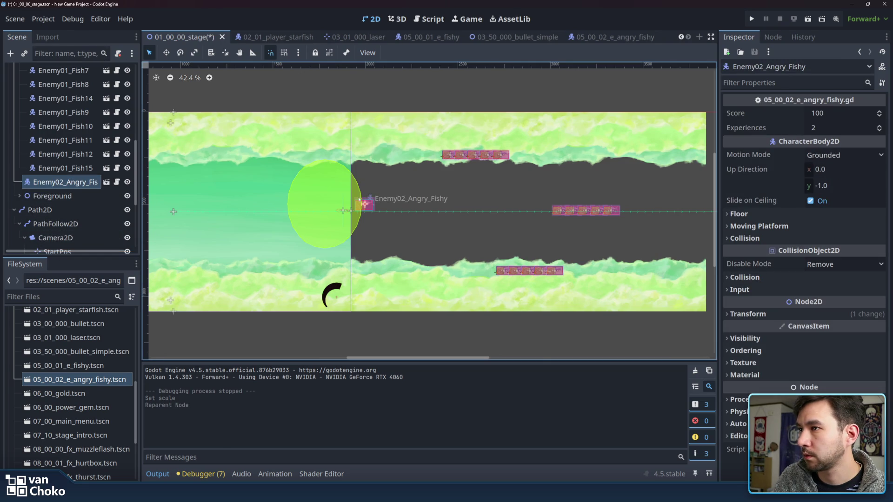
pyautogui.press('w')
pyautogui.moveTo(377, 214)
pyautogui.mouseDown()
pyautogui.moveTo(692, 214)
pyautogui.moveTo(681, 223)
pyautogui.moveTo(681, 246)
pyautogui.mouseUp()
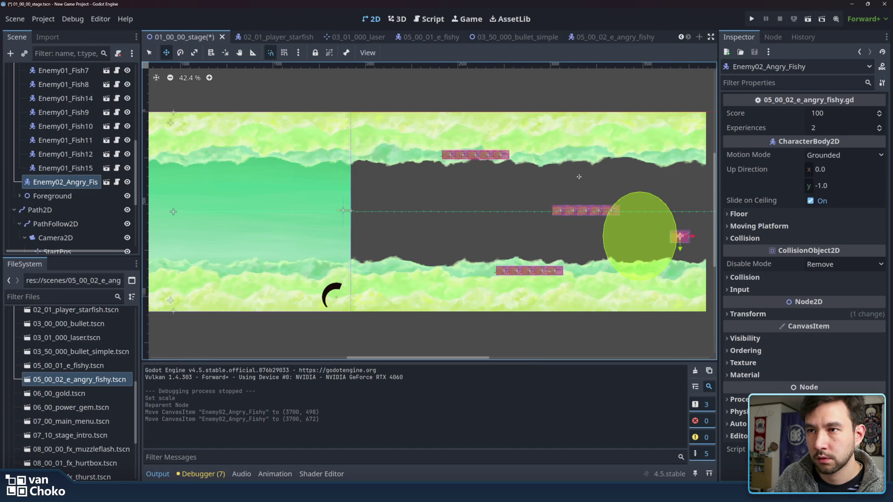
pyautogui.moveTo(579, 177); pyautogui.dragTo(469, 199)
pyautogui.moveTo(66, 182); pyautogui.dragTo(67, 176)
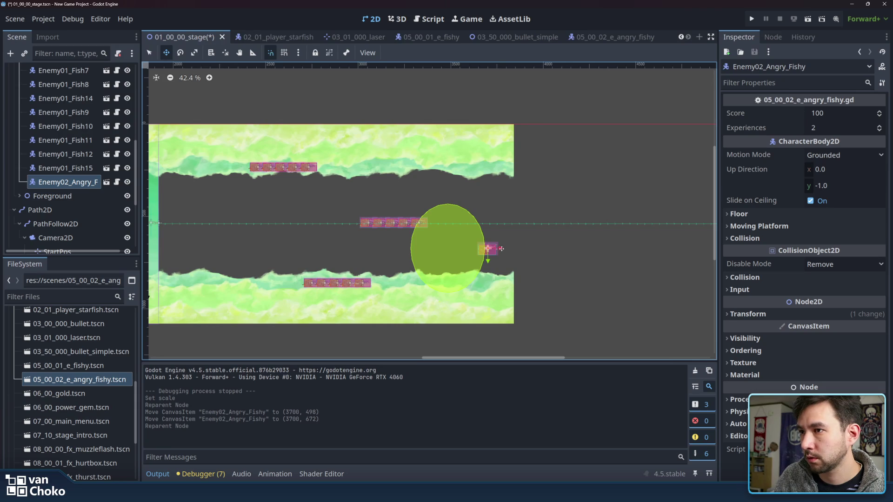
pyautogui.moveTo(503, 248); pyautogui.dragTo(493, 269)
# Step: Duplicate the Angry Fishy and move the copy up near the upper cave wall
pyautogui.hotkey('ctrl', 'd')
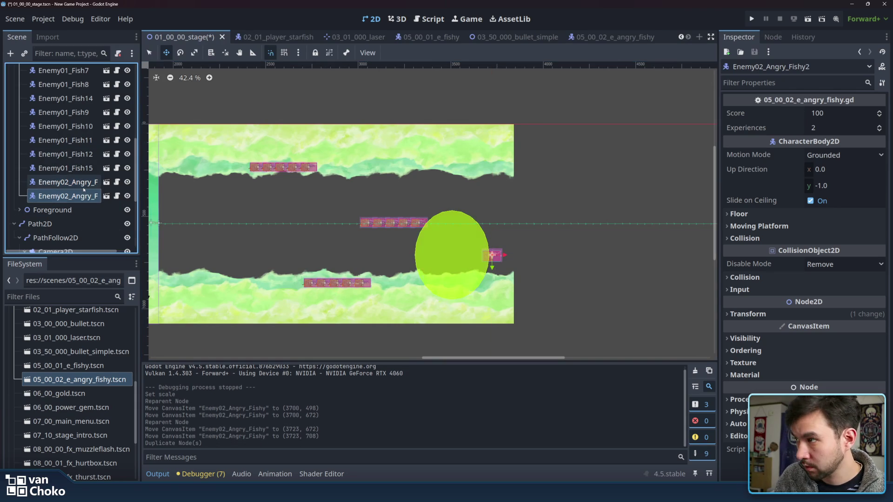
pyautogui.moveTo(491, 267)
pyautogui.mouseDown()
pyautogui.moveTo(491, 199)
pyautogui.moveTo(547, 186)
pyautogui.mouseUp()
pyautogui.rightClick(547, 186)
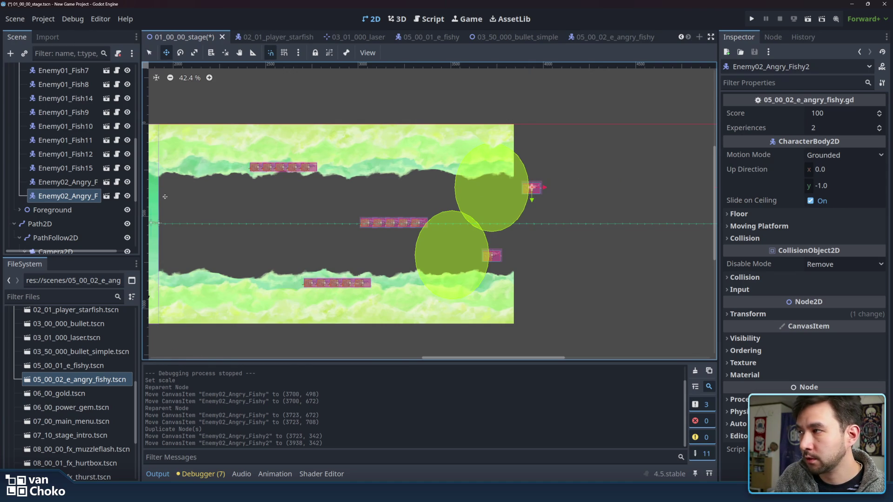
# Step: Move the first five-fish formation onto the centre line and duplicate it into three stacked rows
pyautogui.click(75, 169)
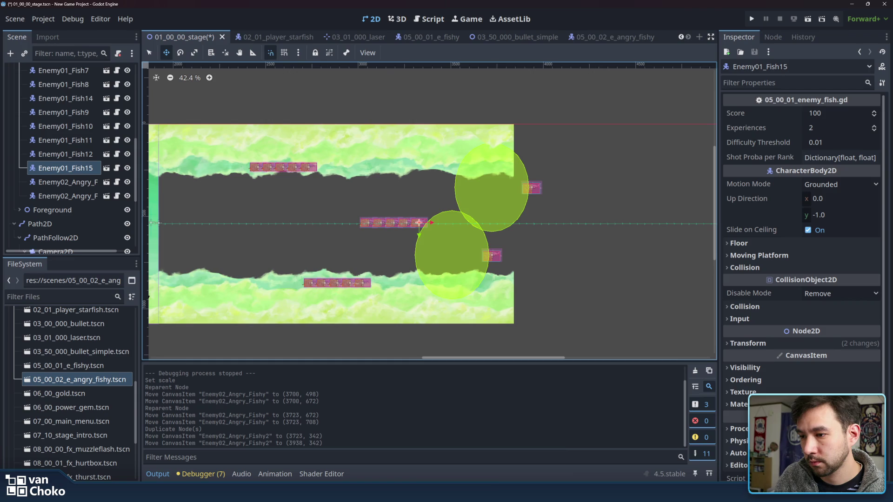
pyautogui.moveTo(495, 492)
pyautogui.moveTo(444, 452)
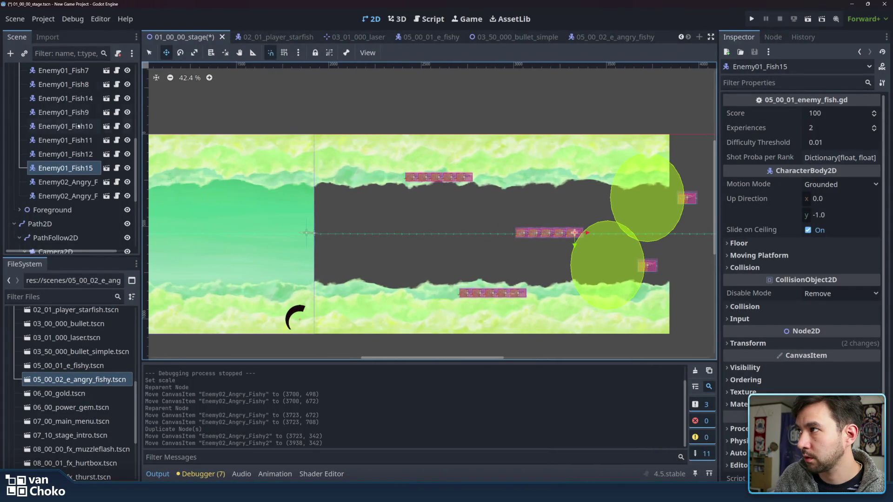
pyautogui.scroll(5, 126, 129)
pyautogui.click(60, 109)
pyautogui.keyDown('shift'); pyautogui.click(74, 164); pyautogui.keyUp('shift')
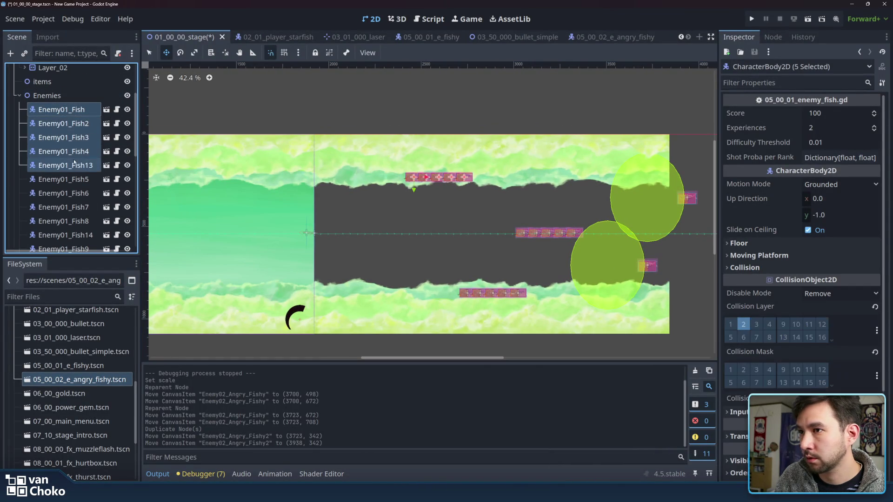
pyautogui.moveTo(414, 189); pyautogui.dragTo(415, 245)
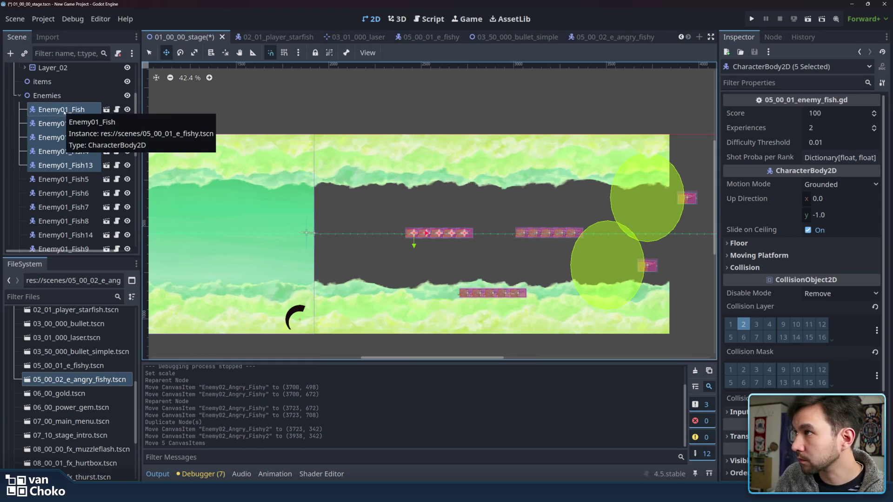
pyautogui.hotkey('ctrl', 'd')
pyautogui.moveTo(413, 245)
pyautogui.mouseDown()
pyautogui.moveTo(413, 230)
pyautogui.moveTo(433, 218)
pyautogui.moveTo(422, 233)
pyautogui.moveTo(423, 262)
pyautogui.mouseUp()
pyautogui.hotkey('ctrl', 'd')
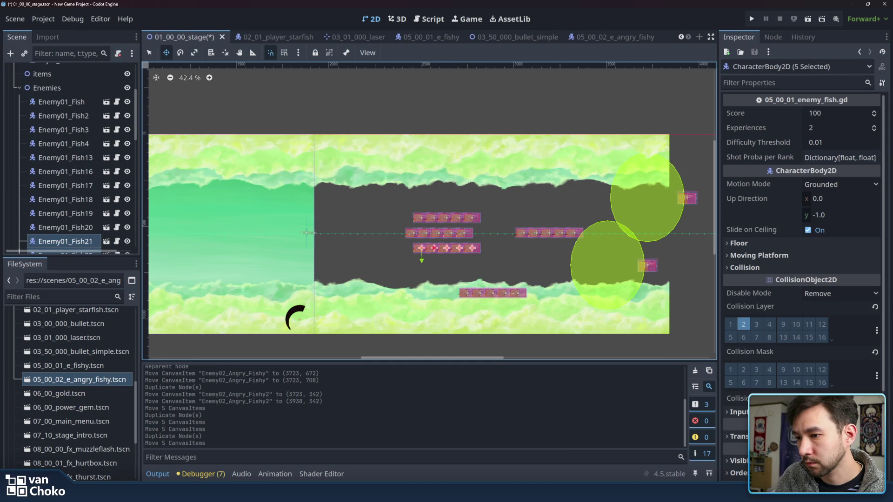
# Step: Shift the Enemy01_Fish5–Fish14 formation right along the lower cave wall
pyautogui.moveTo(495, 492)
pyautogui.click(458, 458)
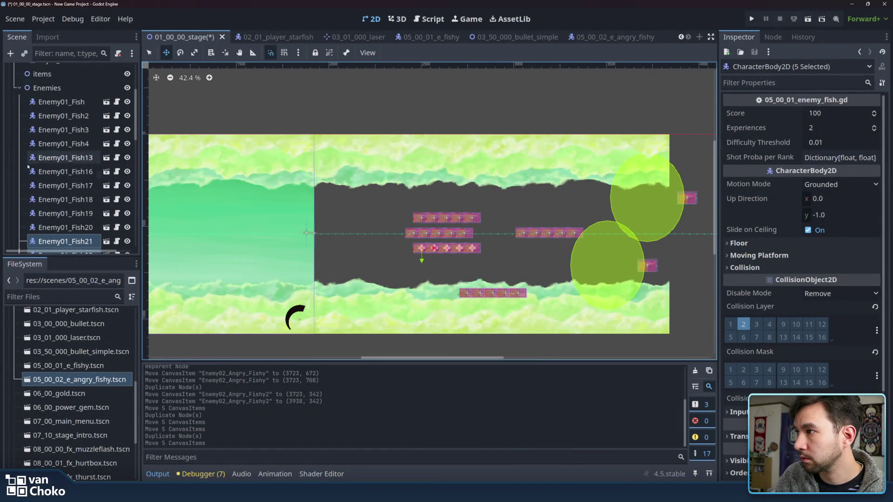
pyautogui.scroll(-5, 65, 163)
pyautogui.click(65, 174)
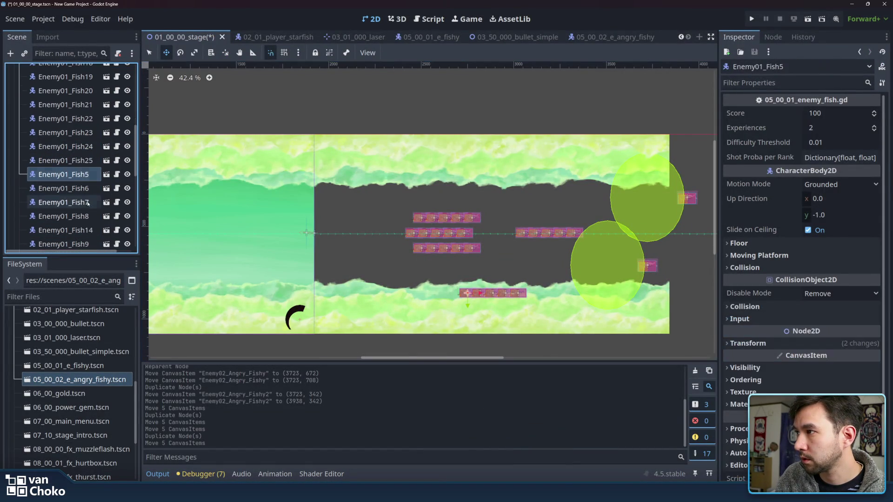
pyautogui.keyDown('shift'); pyautogui.click(87, 230); pyautogui.keyUp('shift')
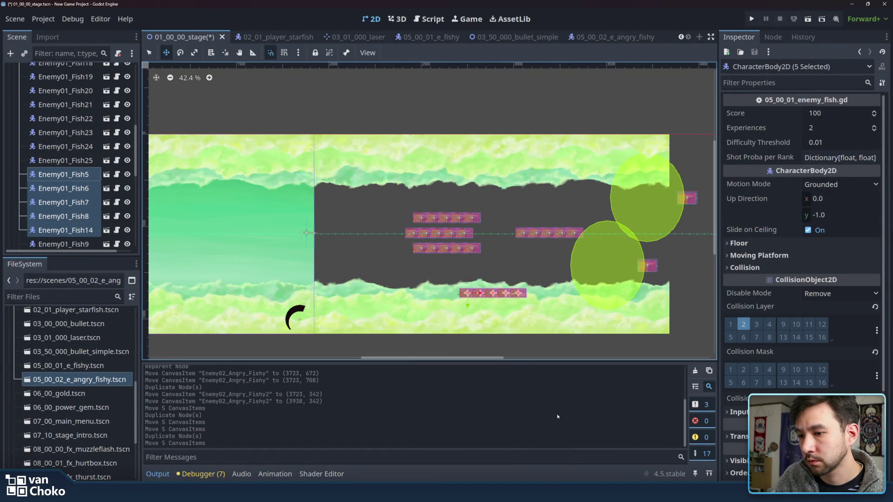
pyautogui.moveTo(495, 493)
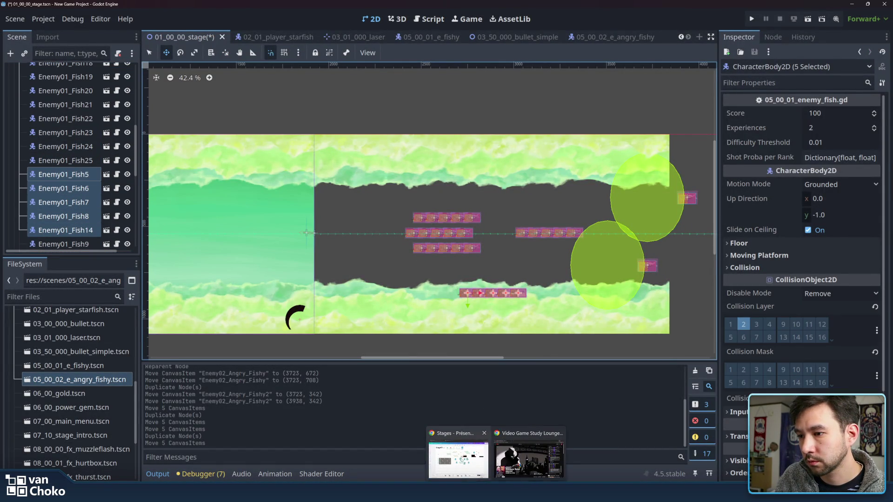
pyautogui.moveTo(458, 458)
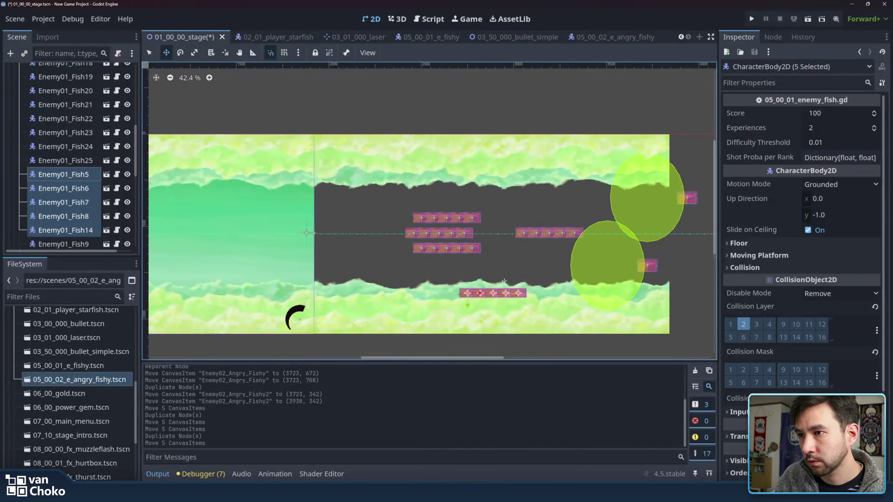
pyautogui.moveTo(477, 293); pyautogui.dragTo(544, 294)
# Step: Move the Enemy01_Fish9–Fish15 formation up near the upper cave wall and clear the selection
pyautogui.scroll(-3, 65, 186)
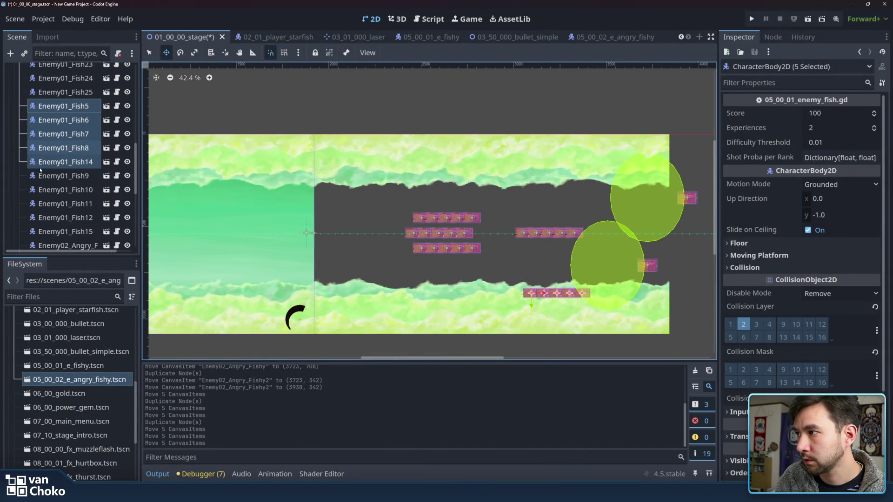
pyautogui.click(63, 176)
pyautogui.keyDown('shift'); pyautogui.click(82, 232); pyautogui.keyUp('shift')
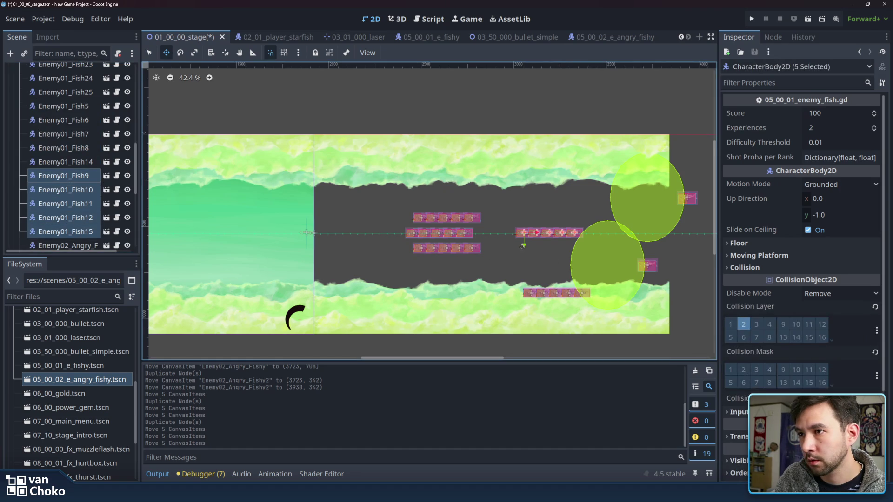
pyautogui.moveTo(524, 246)
pyautogui.mouseDown()
pyautogui.moveTo(531, 177)
pyautogui.moveTo(495, 188)
pyautogui.mouseUp()
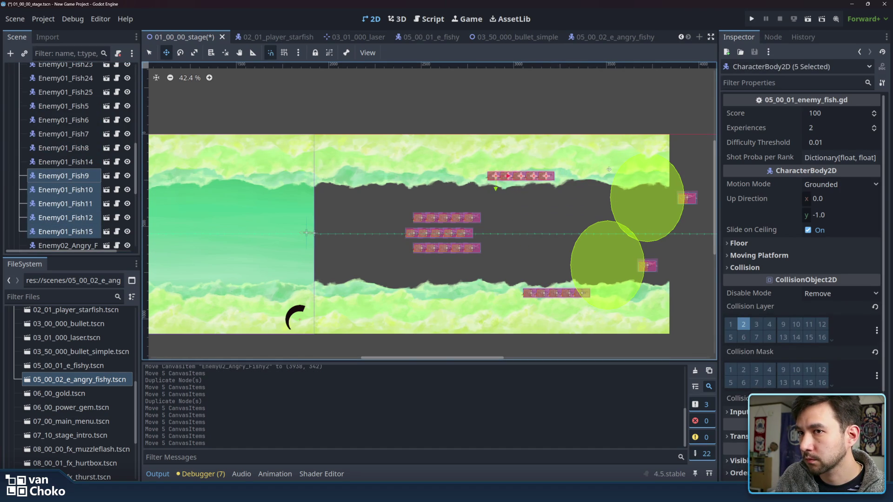
pyautogui.click(149, 53)
pyautogui.click(320, 166)
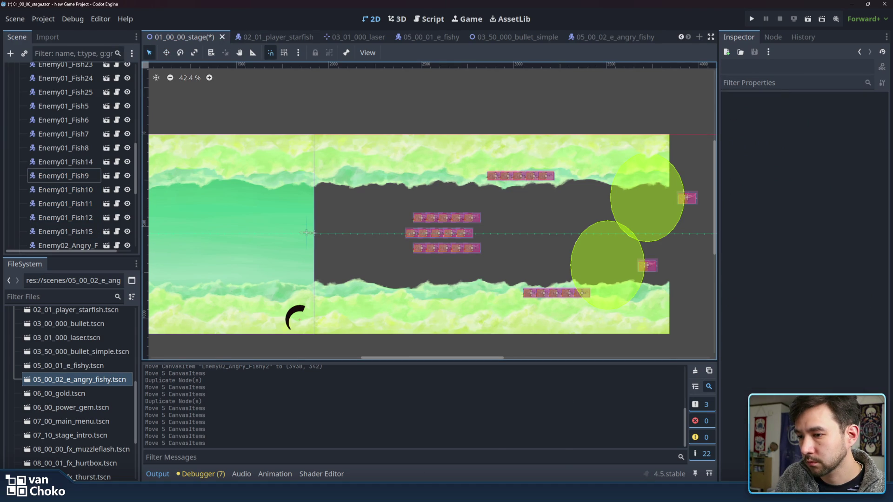
pyautogui.moveTo(498, 491)
pyautogui.click(530, 458)
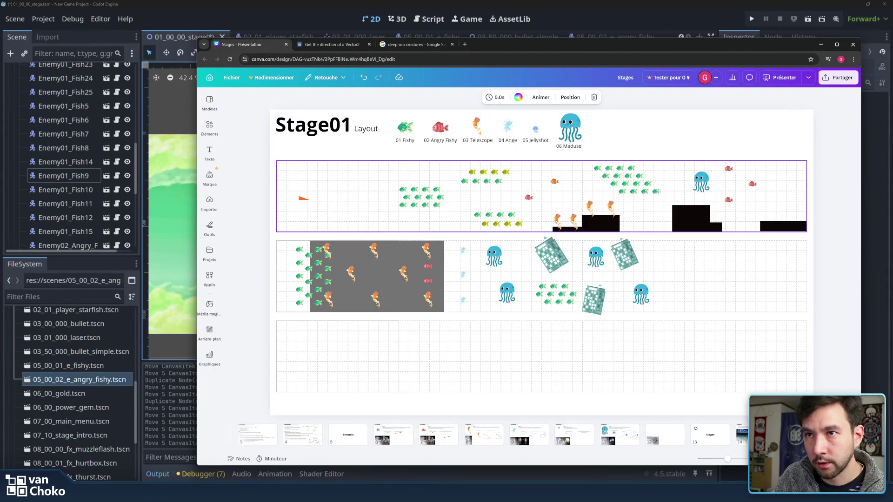
# Step: Review the Telescope and Jellyshot enemy pages in the Canva design doc, then return to Godot
pyautogui.click(588, 209)
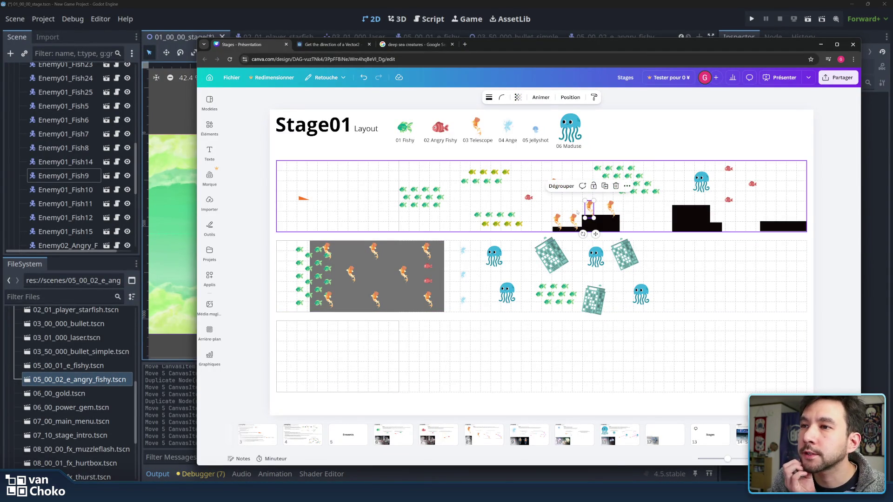
pyautogui.click(497, 436)
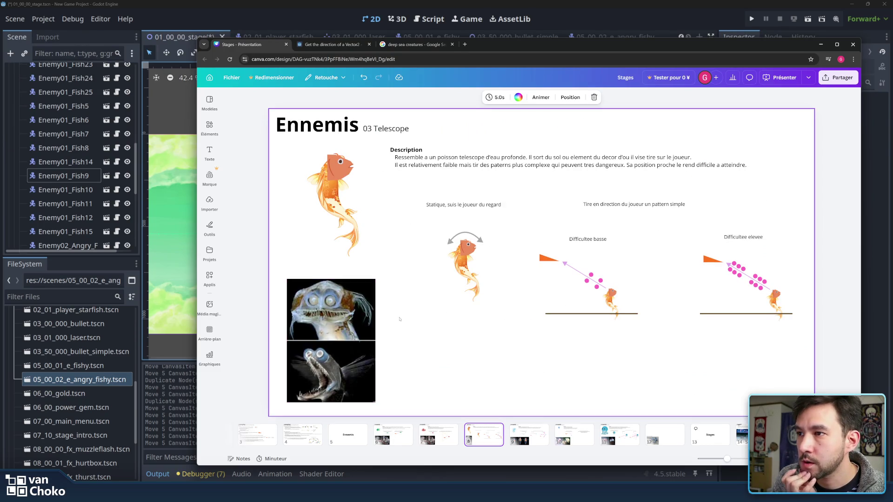
pyautogui.click(624, 442)
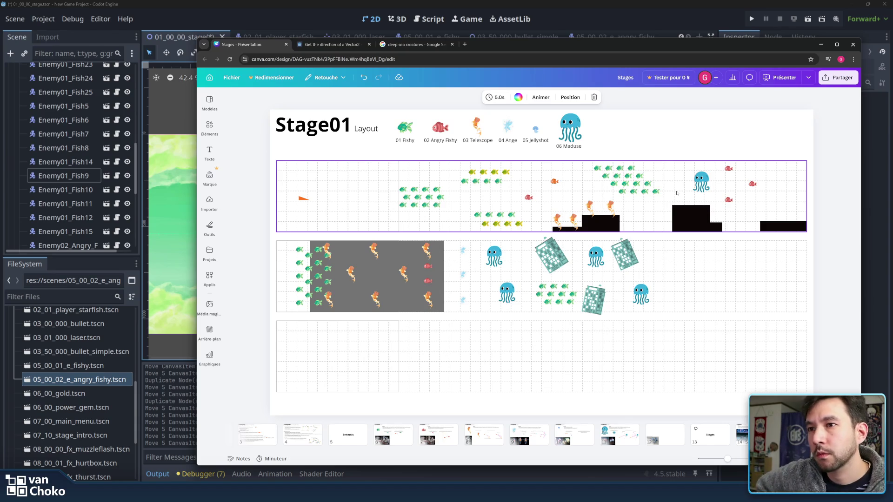
pyautogui.click(650, 16)
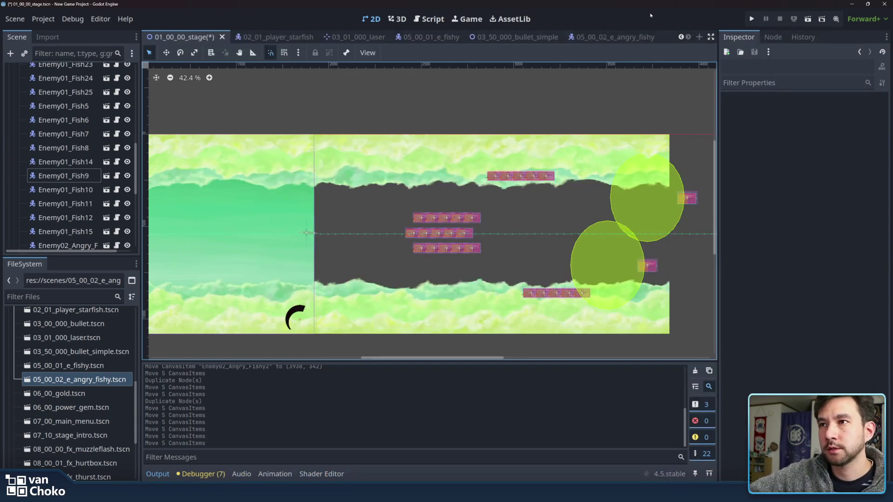
# Step: Save the stage scene with Ctrl+S and pan toward the end of the stage
pyautogui.hscroll(2, 616, 293)
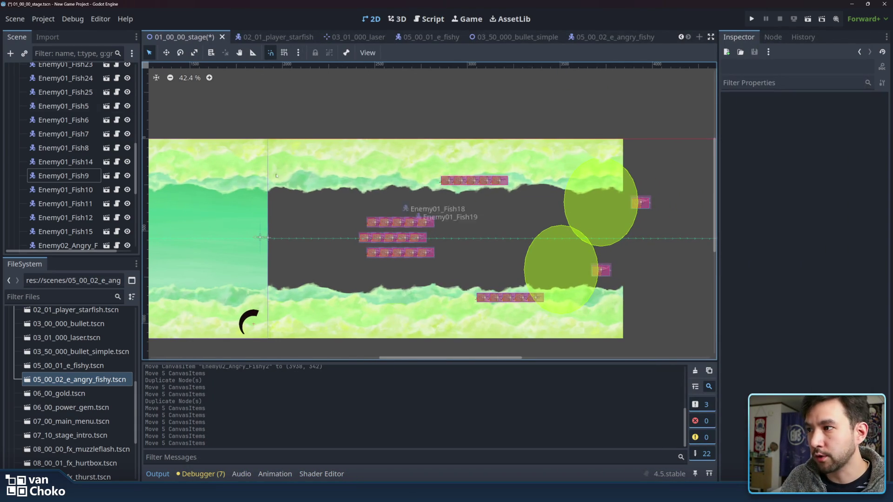
pyautogui.click(166, 52)
pyautogui.press('q')
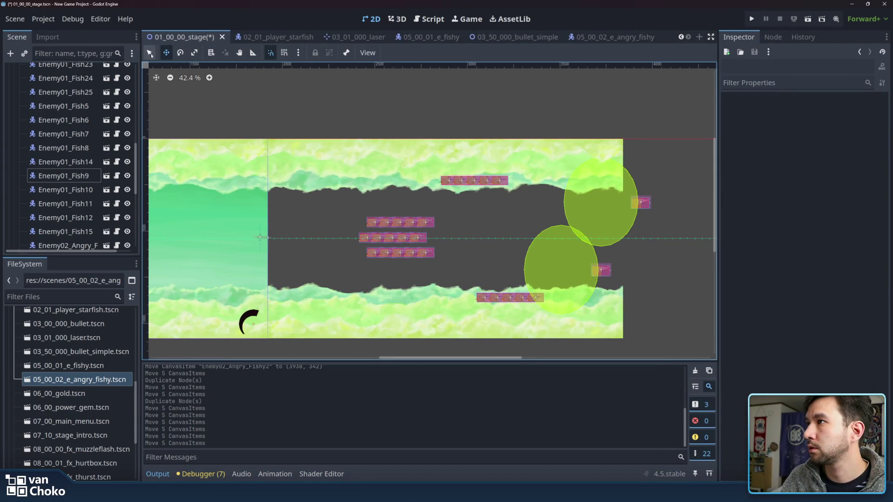
pyautogui.hotkey('ctrl', 's')
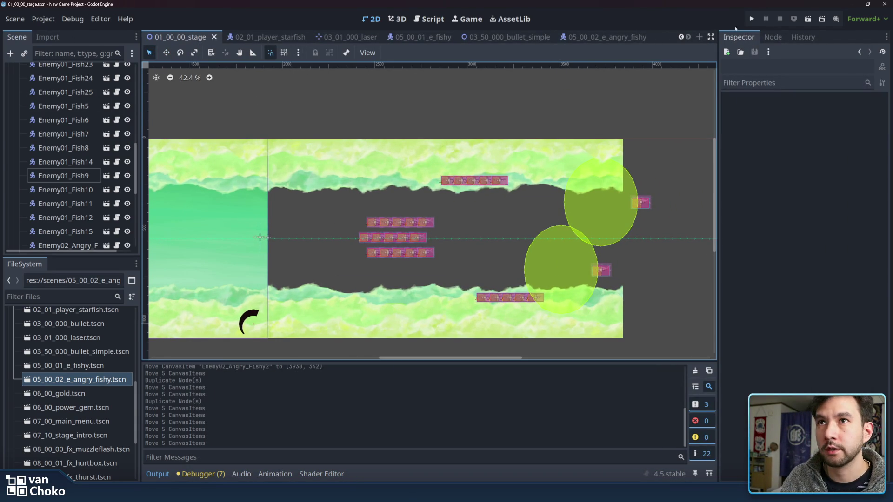
pyautogui.moveTo(605, 266); pyautogui.dragTo(355, 256)
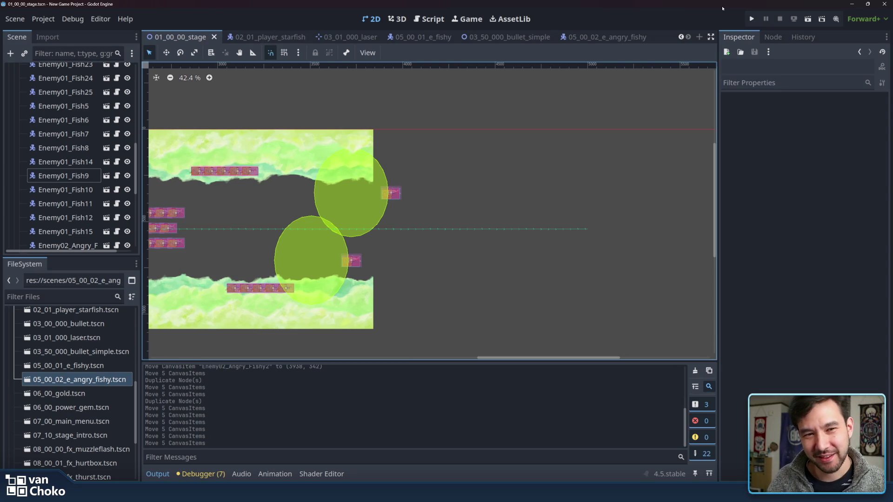
# Step: Scroll back to the stage's starting stretch and launch the game with Run Project
pyautogui.hscroll(-4, 610, 156)
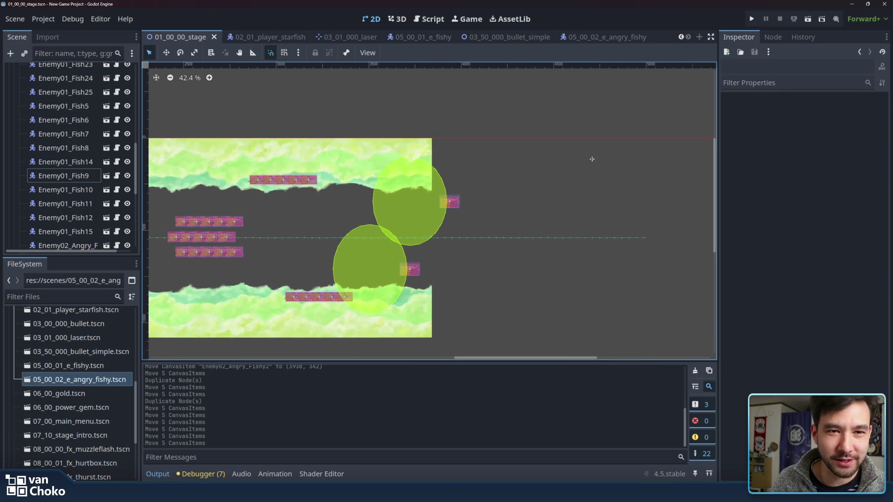
pyautogui.hscroll(-6, 593, 161)
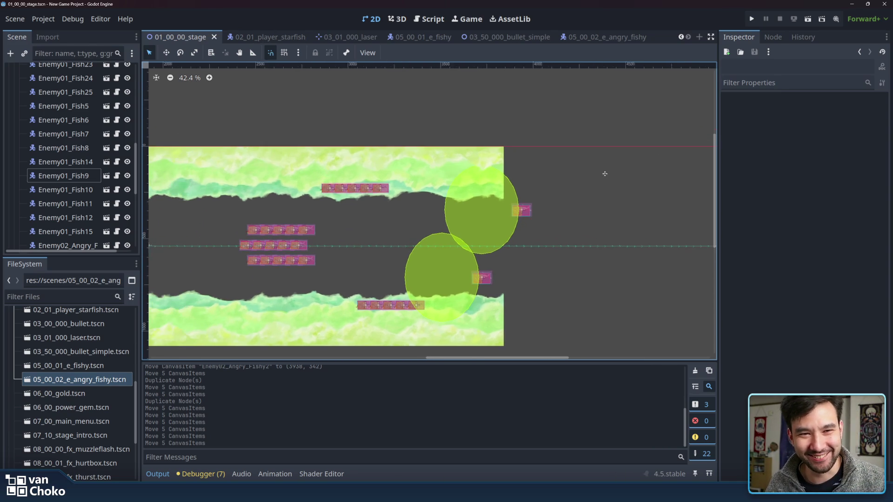
pyautogui.hscroll(-14, 642, 147)
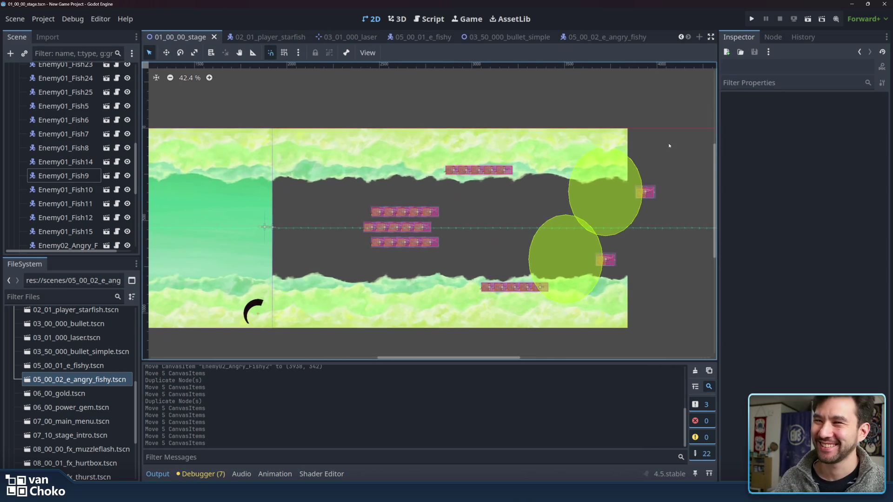
pyautogui.hscroll(-1, 602, 107)
pyautogui.scroll(-1, 602, 107)
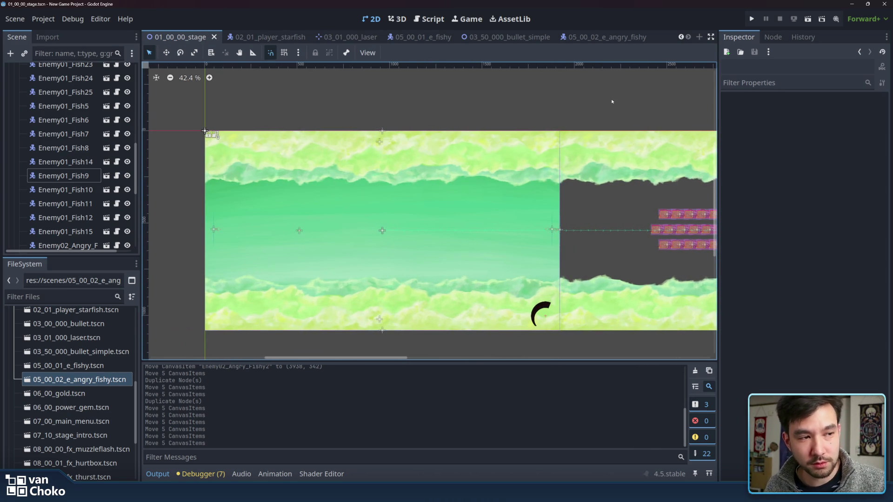
pyautogui.hscroll(-1, 609, 99)
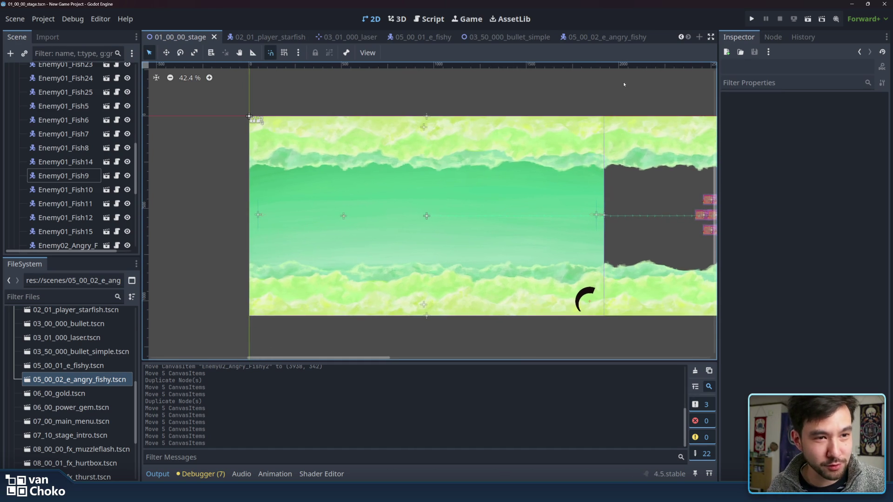
pyautogui.moveTo(599, 108); pyautogui.dragTo(587, 100)
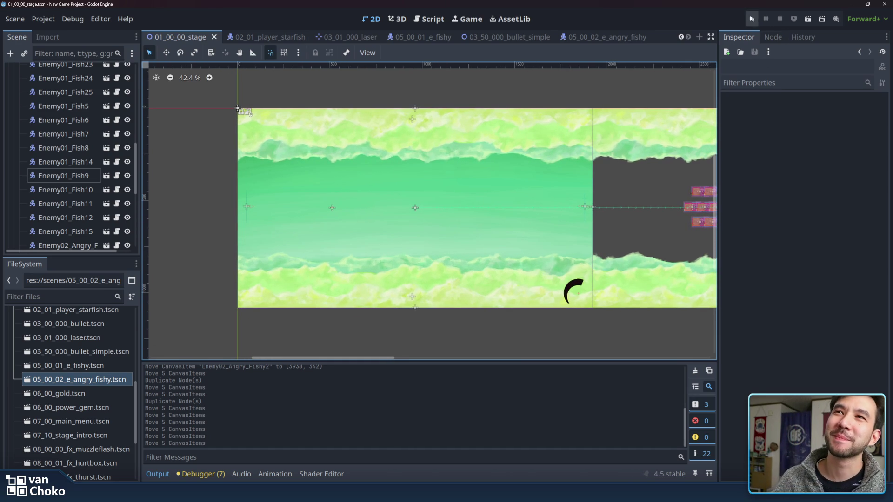
pyautogui.click(751, 19)
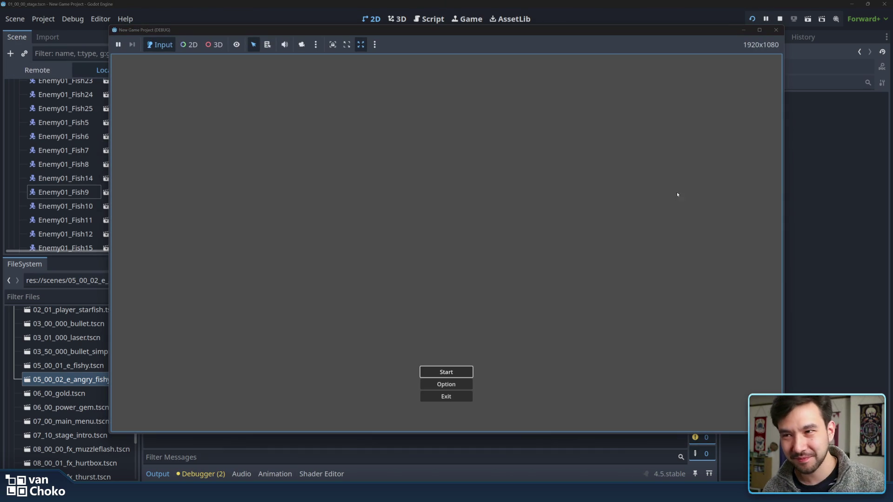
# Step: Start Stage 1 and fly through the grey fish formations, shooting them down
pyautogui.press('Return')
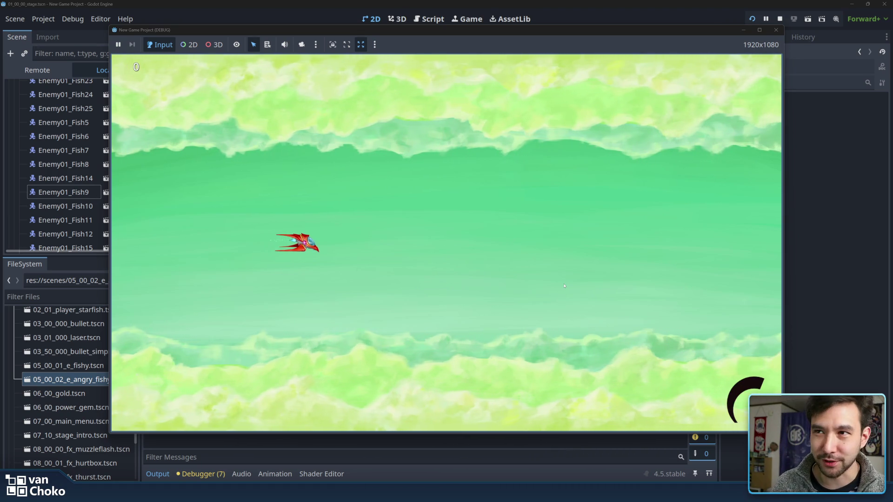
pyautogui.press('Right')
pyautogui.press('space')
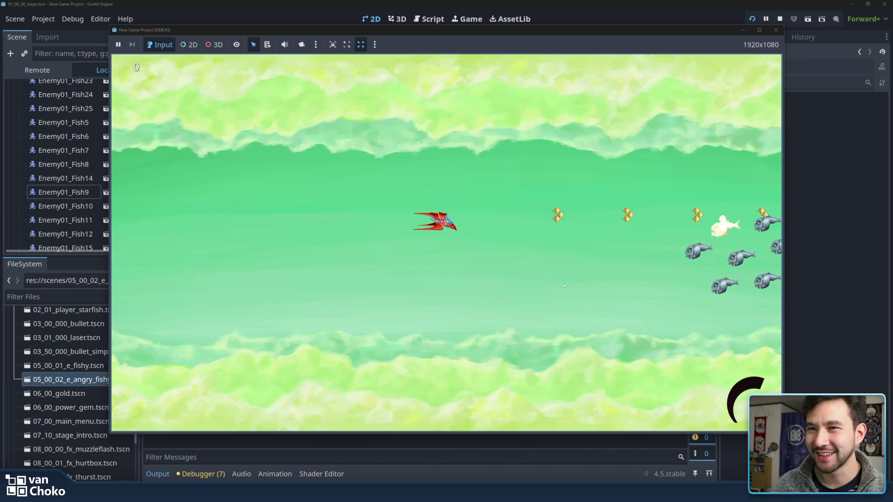
pyautogui.press('space')
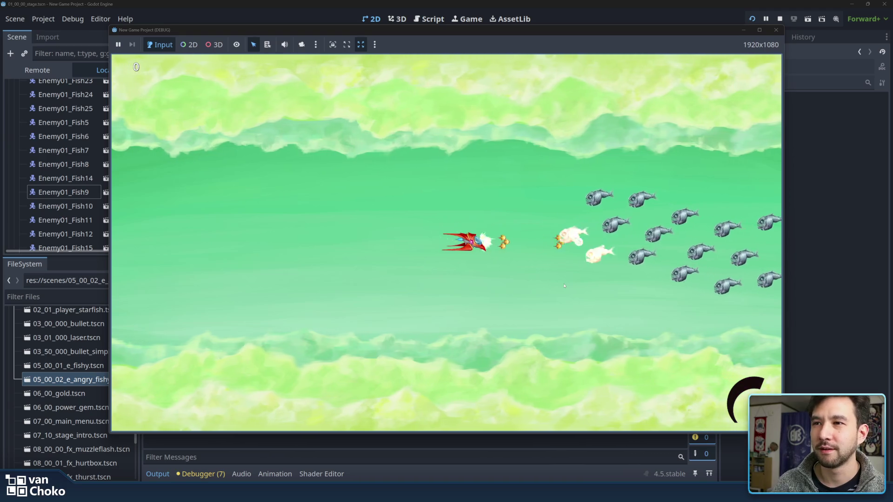
pyautogui.press('Left')
pyautogui.press('Down')
pyautogui.press('Left')
pyautogui.press('Up')
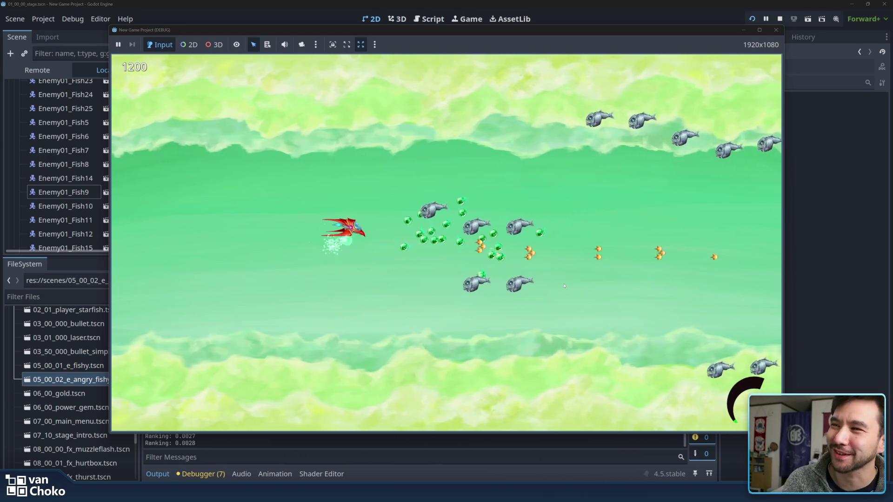
pyautogui.press('Down')
pyautogui.press('Down')
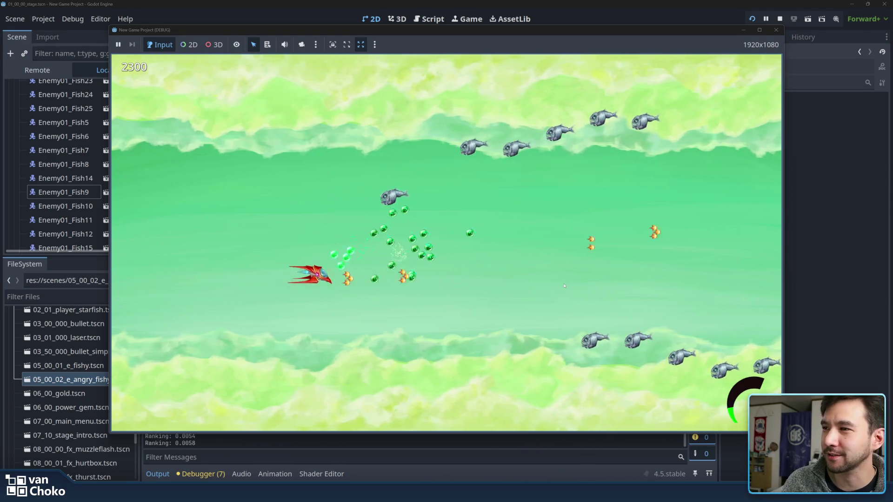
pyautogui.press('Right')
pyautogui.press('Up')
pyautogui.press('Left')
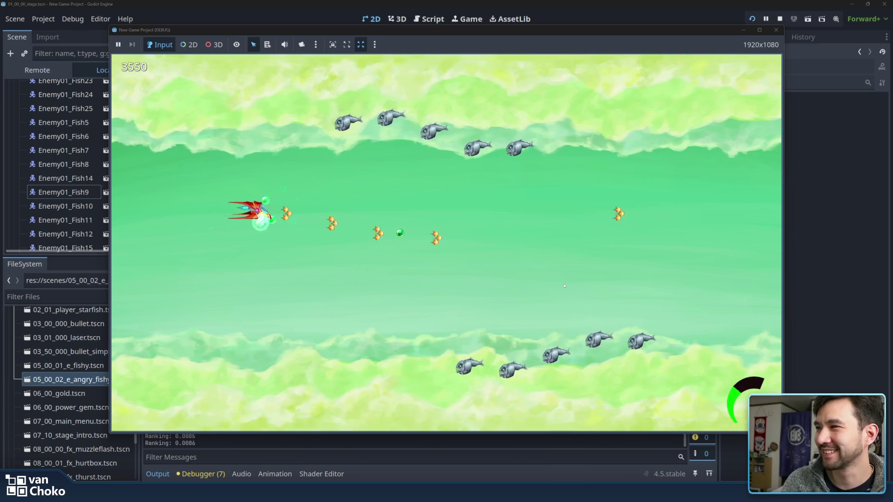
pyautogui.press('Up')
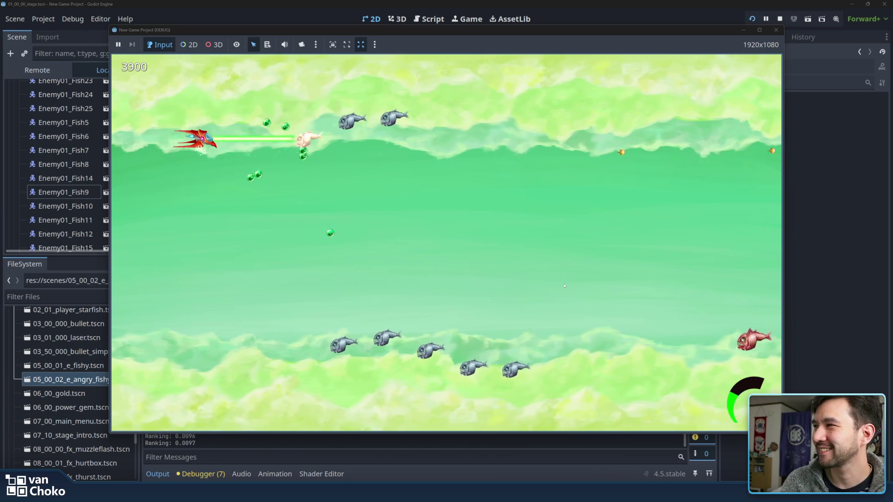
pyautogui.press('Down')
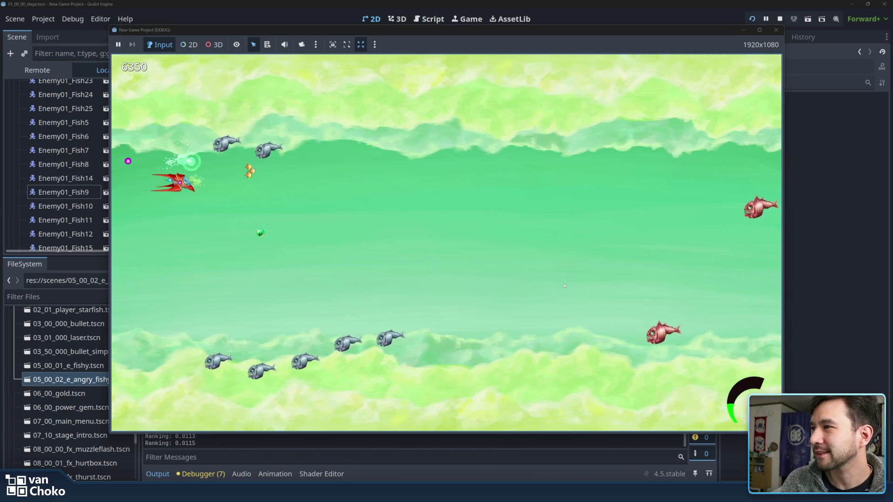
pyautogui.press('Up')
pyautogui.press('Down')
# Step: Shoot the two red angry fish, reaching a score of 6900, then close the game window
pyautogui.press('Down')
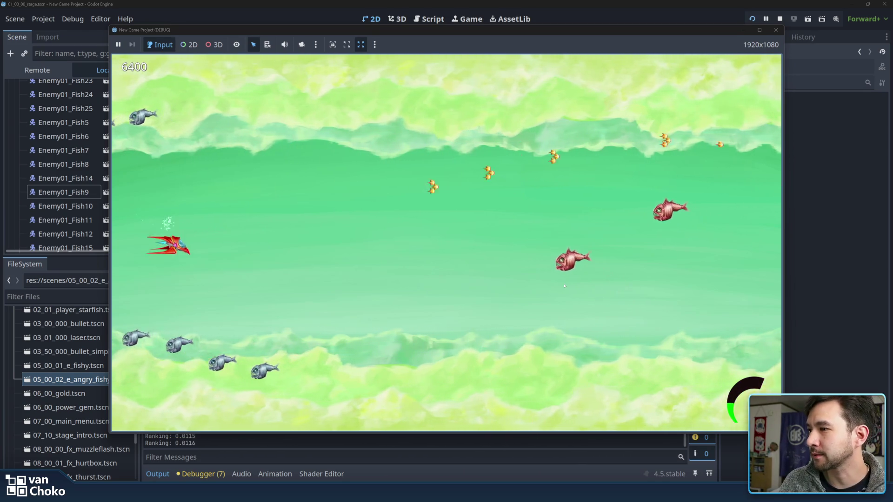
pyautogui.press('Right')
pyautogui.press('Up')
pyautogui.press('Down')
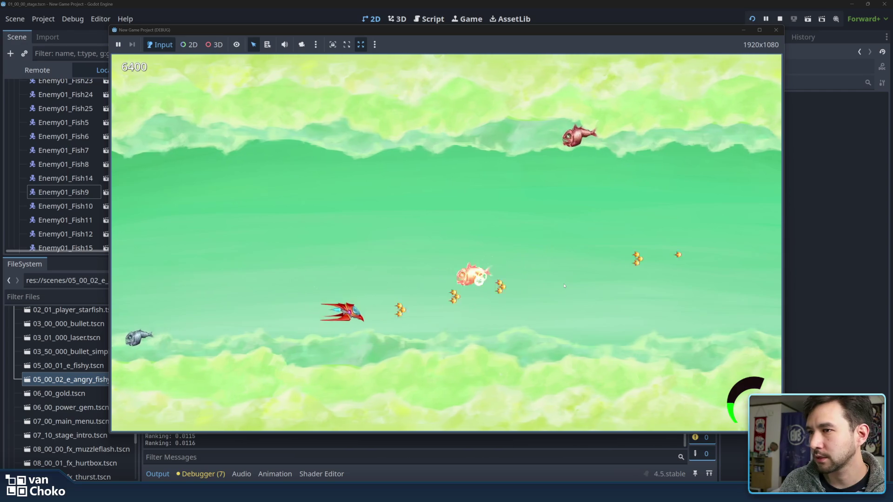
pyautogui.press('Left')
pyautogui.press('Up')
pyautogui.press('Right')
pyautogui.press('Up')
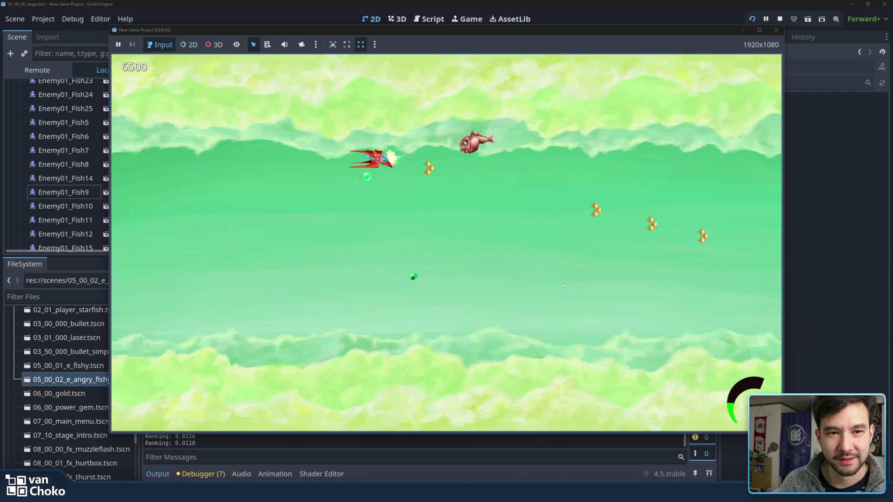
pyautogui.press('Down')
pyautogui.press('Left')
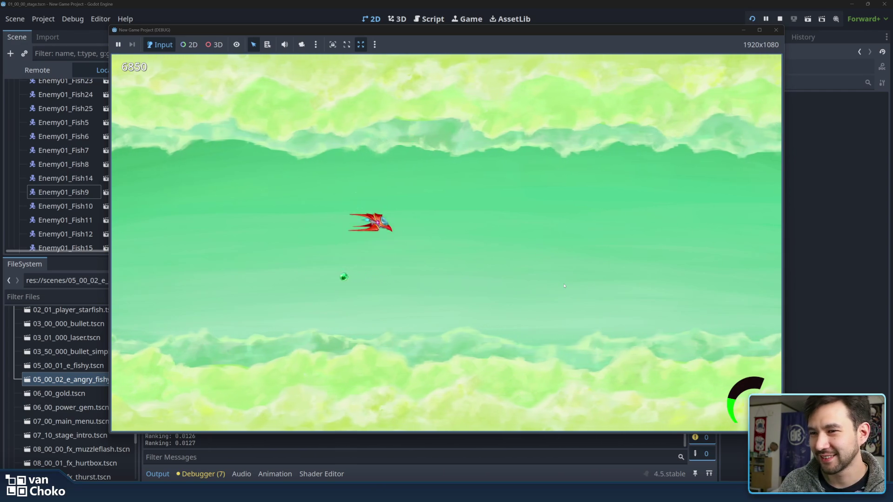
pyautogui.press('Right')
pyautogui.press('Right')
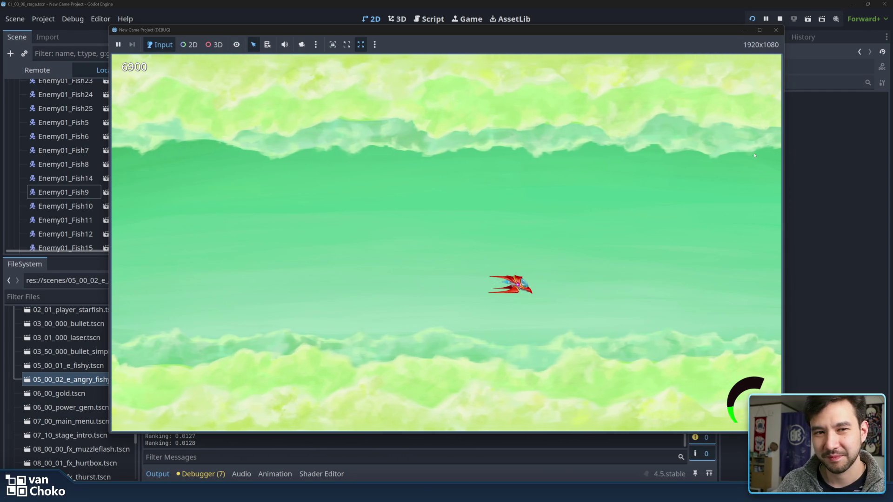
pyautogui.click(776, 29)
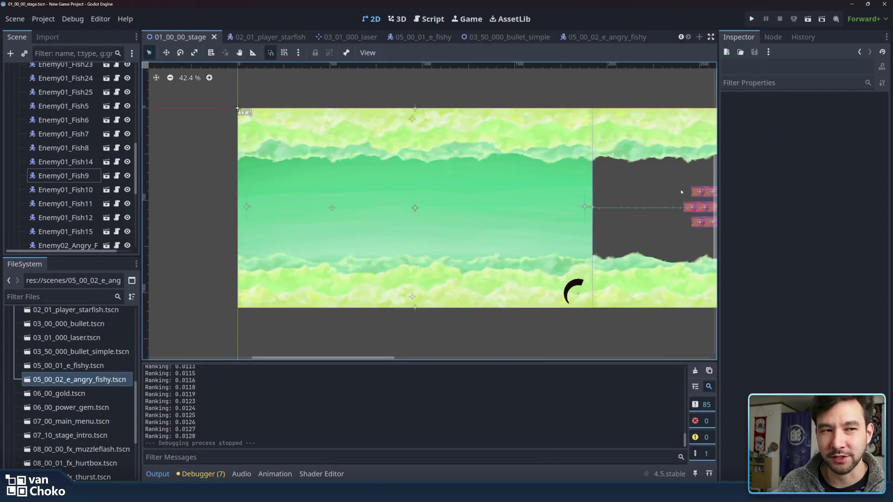
# Step: Shift both Enemy02_Angry_Fishy enemies slightly left, then save and relaunch the game with F5
pyautogui.hscroll(5, 680, 257)
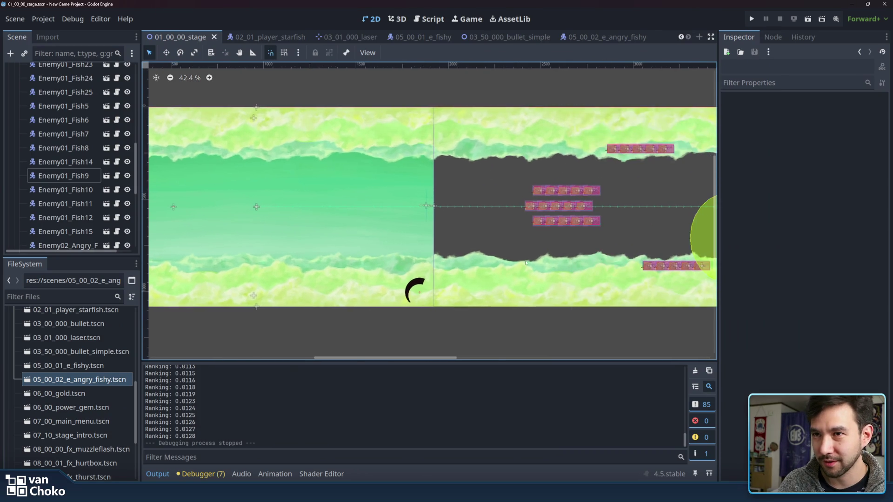
pyautogui.click(652, 239)
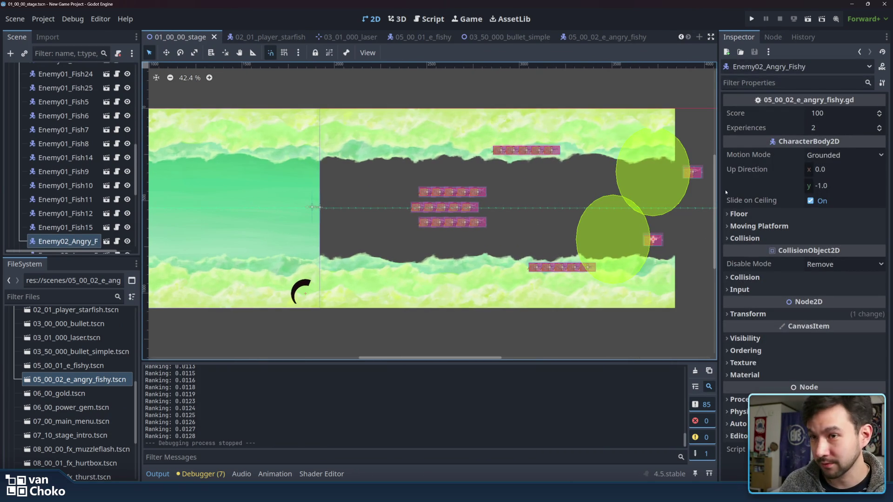
pyautogui.keyDown('shift'); pyautogui.click(698, 175); pyautogui.keyUp('shift')
pyautogui.click(163, 55)
pyautogui.moveTo(665, 239)
pyautogui.mouseDown()
pyautogui.moveTo(615, 241)
pyautogui.moveTo(624, 240)
pyautogui.mouseUp()
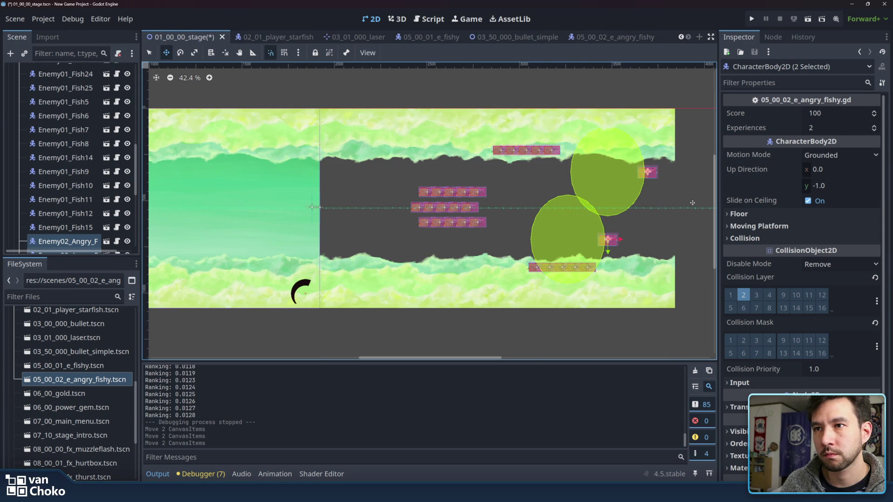
pyautogui.click(150, 52)
pyautogui.click(274, 79)
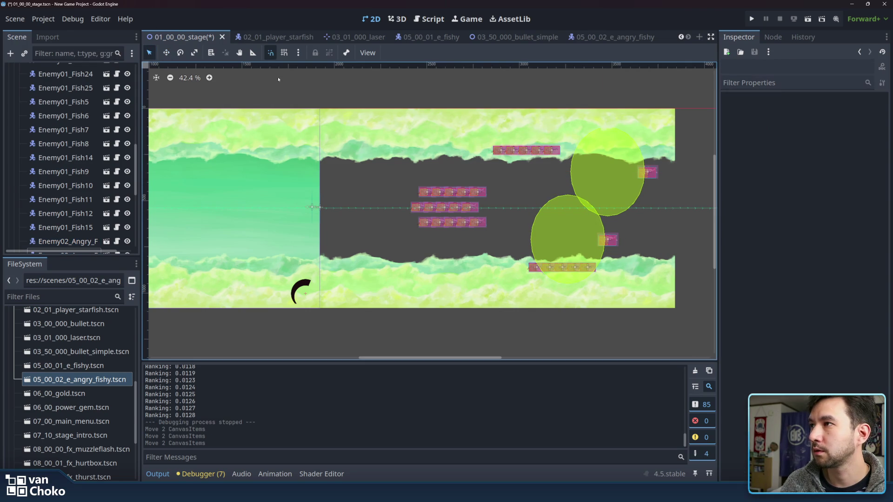
pyautogui.press('F5')
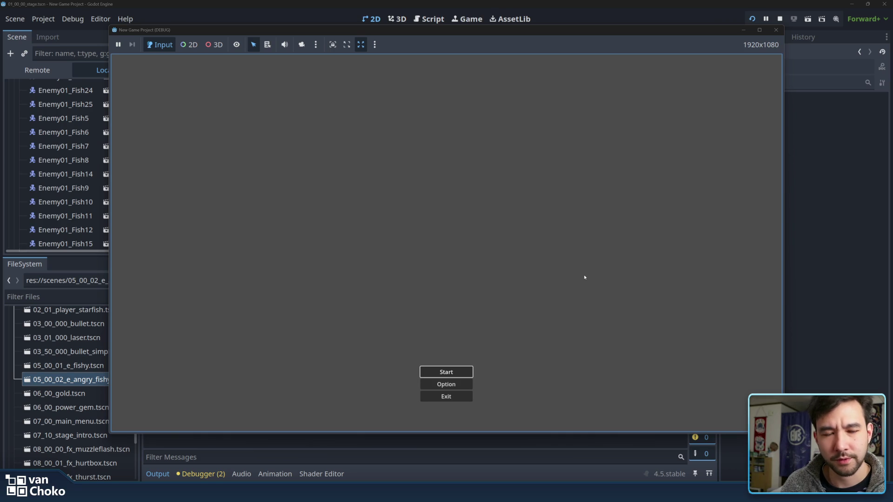
# Step: Start Stage 1 and shoot through the stacked fish school at the cave entrance
pyautogui.click(460, 373)
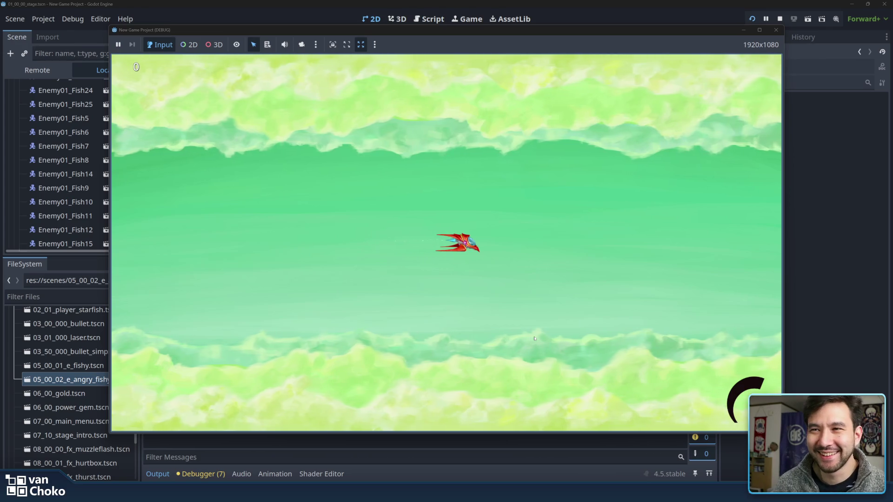
pyautogui.press('Down')
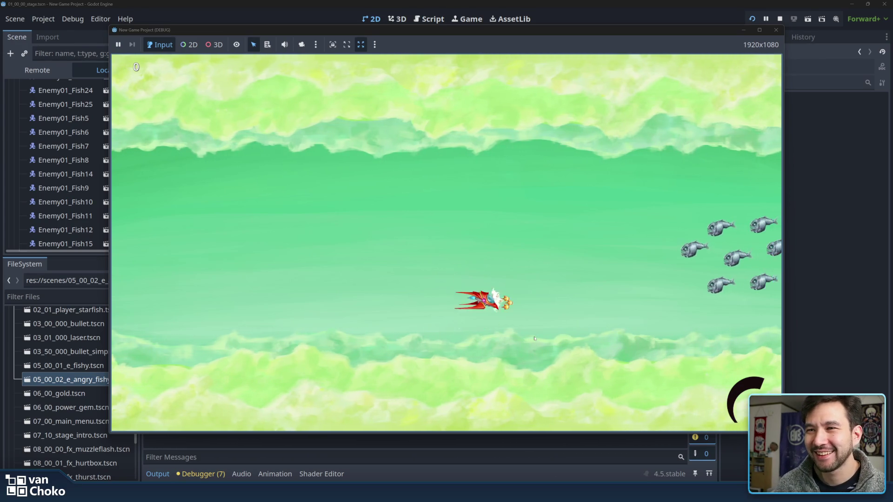
pyautogui.press('Up')
pyautogui.press('Right')
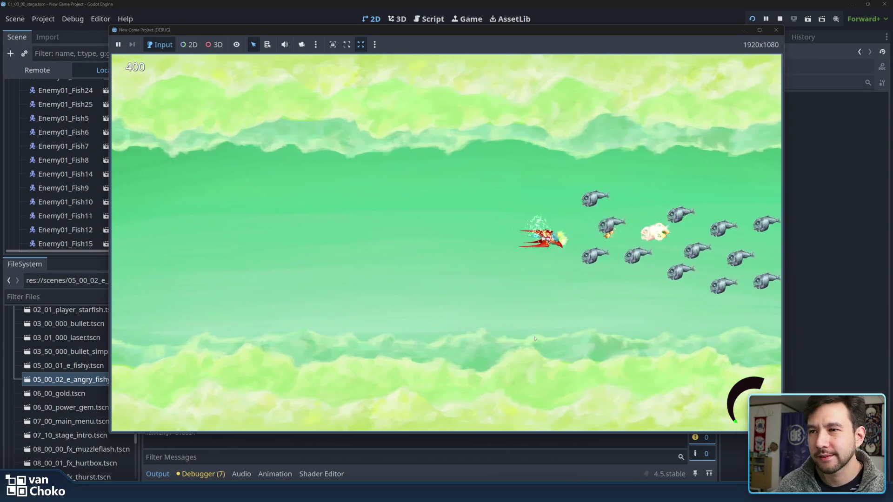
pyautogui.press('Left')
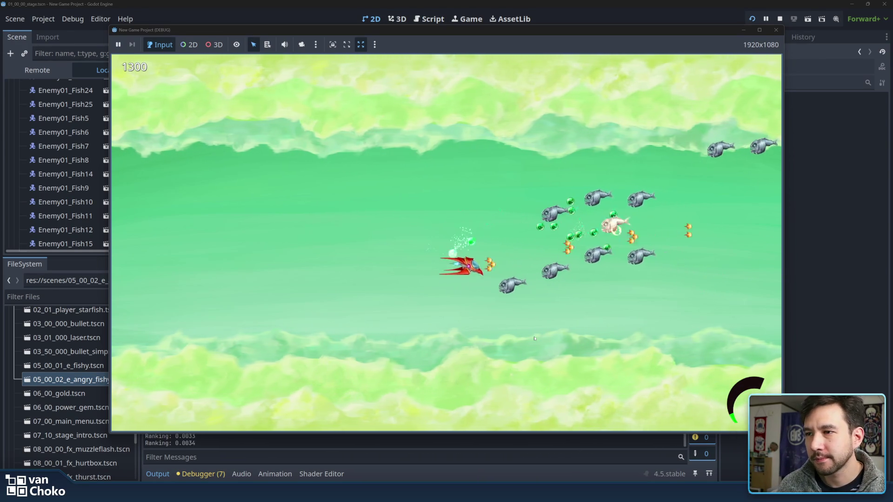
pyautogui.press('Down')
pyautogui.press('Up')
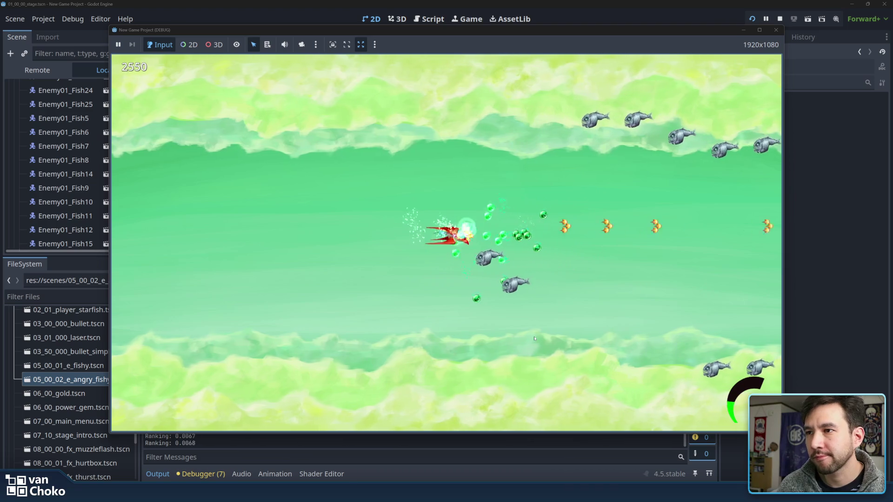
pyautogui.press('Left')
pyautogui.press('Down')
pyautogui.press('Up')
pyautogui.press('Right')
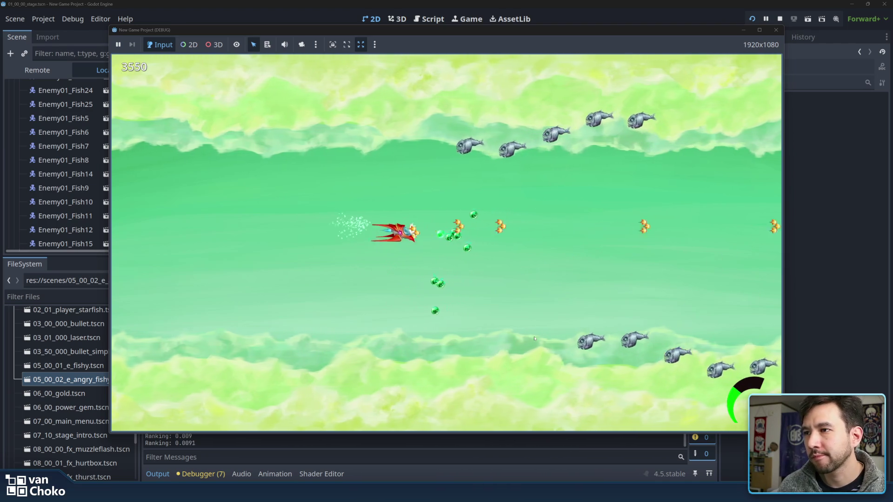
pyautogui.press('Down')
pyautogui.press('Up')
pyautogui.press('Left')
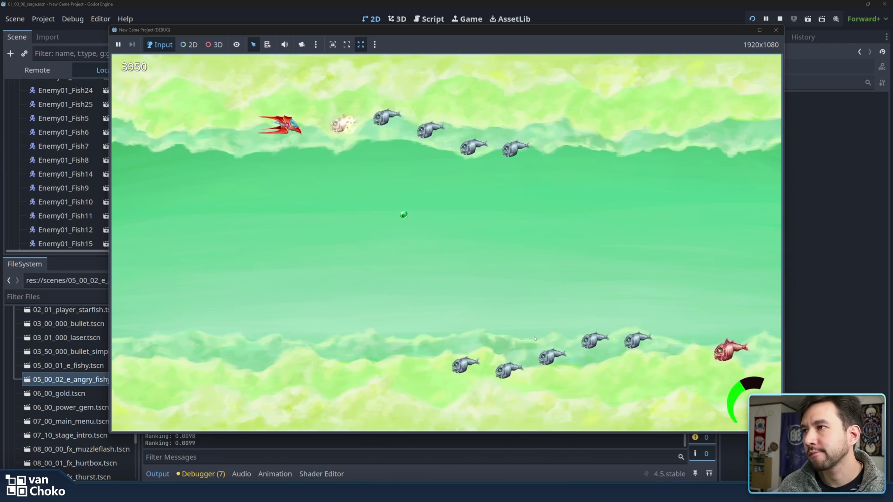
# Step: Clear the remaining fish rows and both red angry fish for 9250 points, then close the game
pyautogui.press('Left')
pyautogui.press('Down')
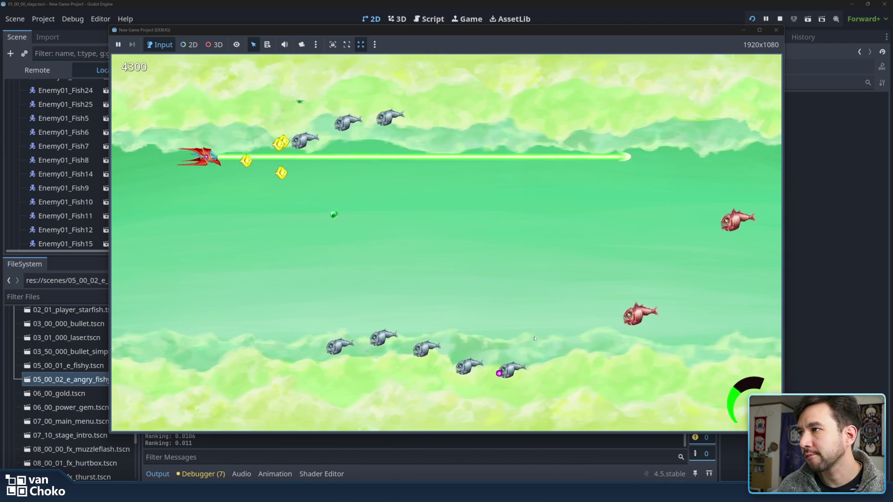
pyautogui.press('Up')
pyautogui.press('Left')
pyautogui.press('Up')
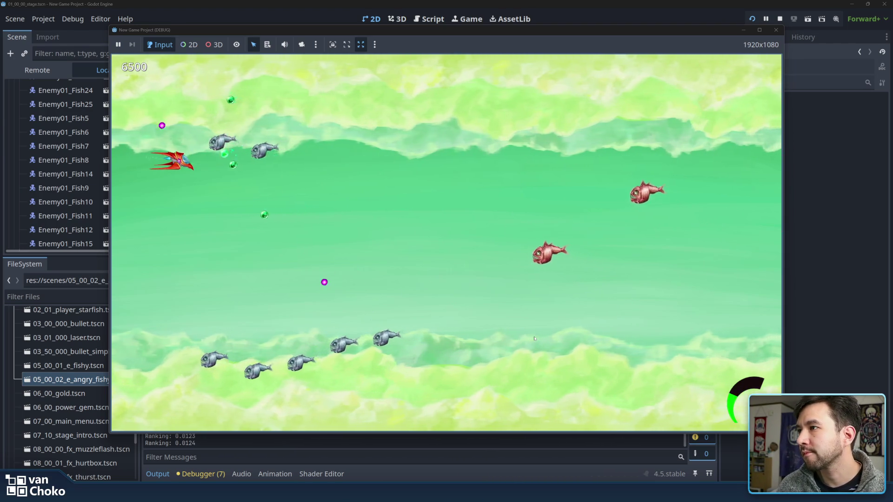
pyautogui.press('Right')
pyautogui.press('Down')
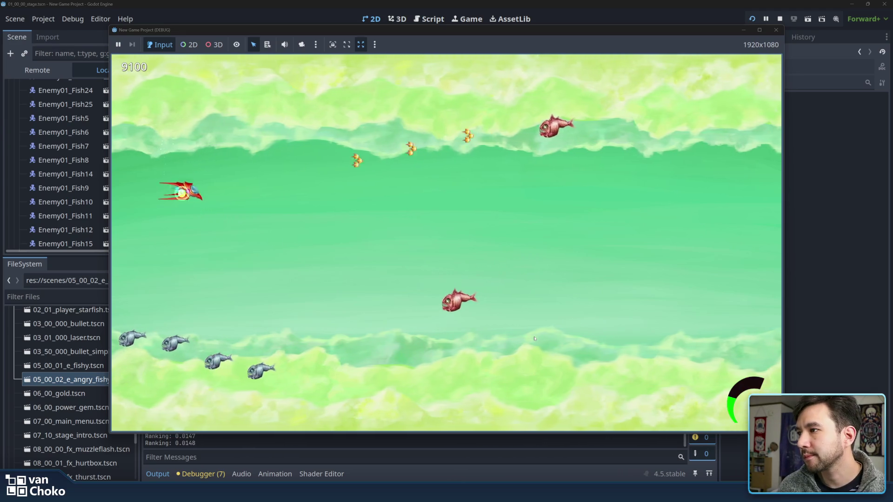
pyautogui.press('Right')
pyautogui.press('Right')
pyautogui.press('Down')
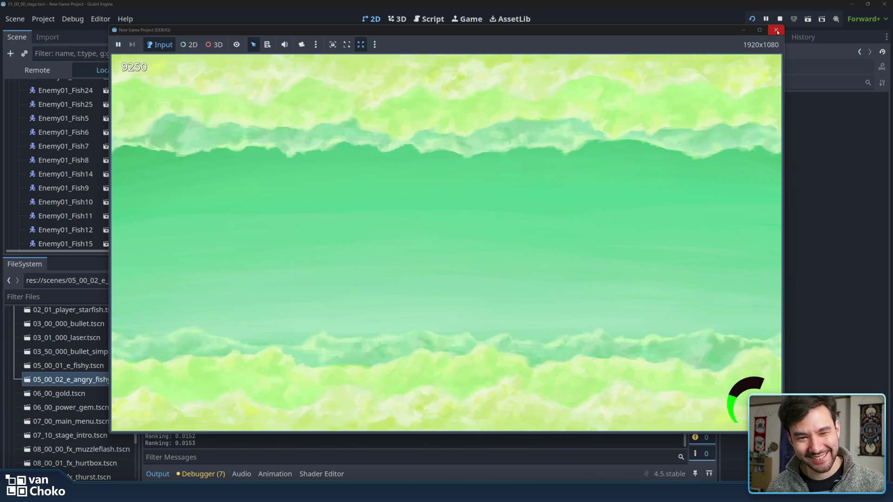
pyautogui.click(777, 30)
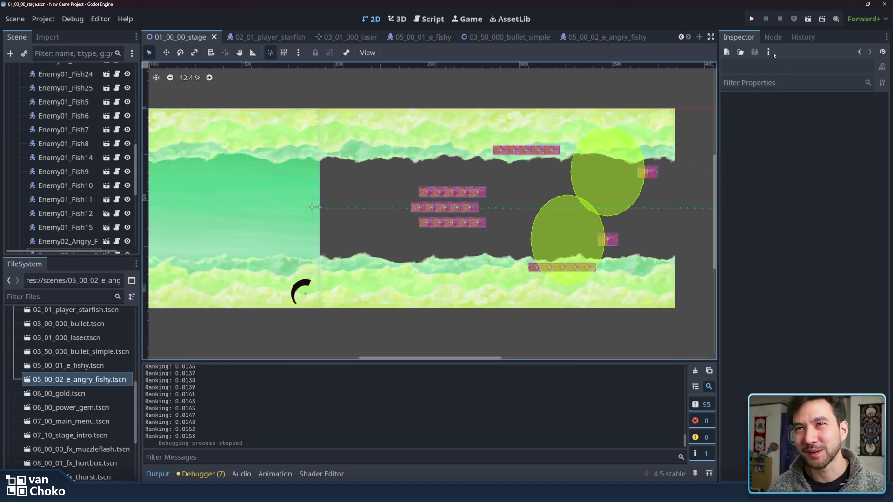
# Step: Launch the game in debug, start Stage 1, and fly toward the first fish school while firing
pyautogui.click(753, 19)
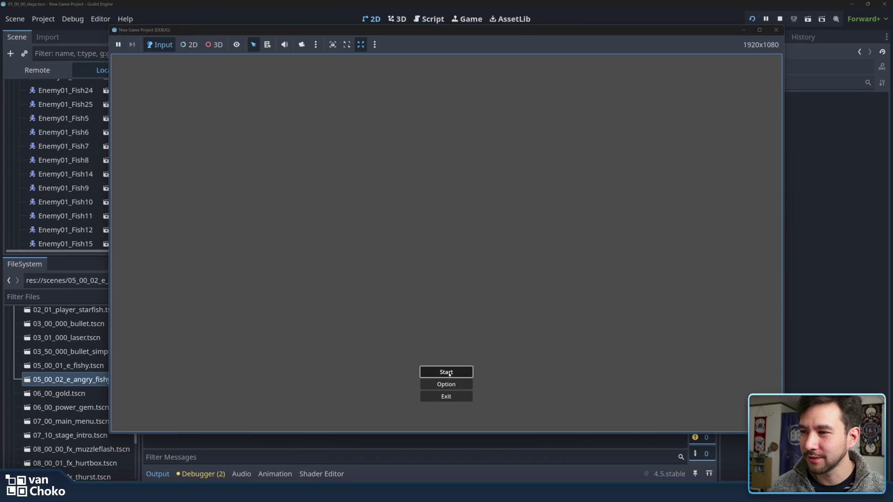
pyautogui.click(450, 373)
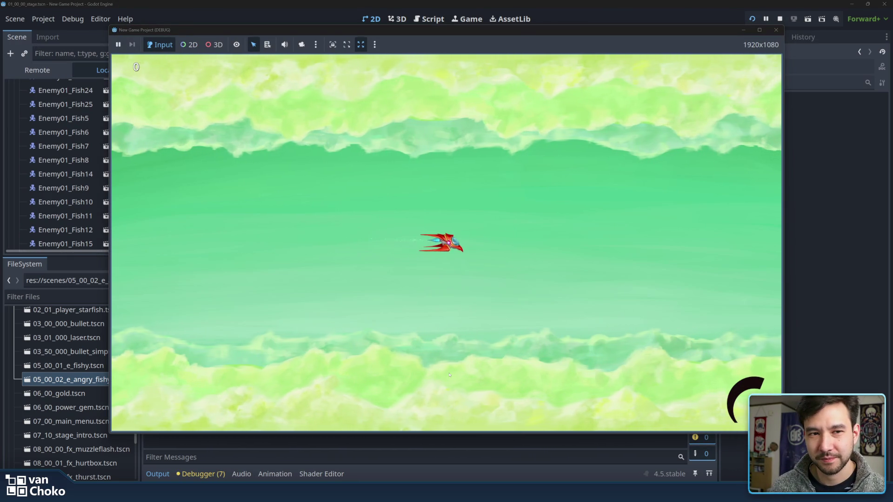
pyautogui.press('Right')
pyautogui.press('Down')
pyautogui.press('Up')
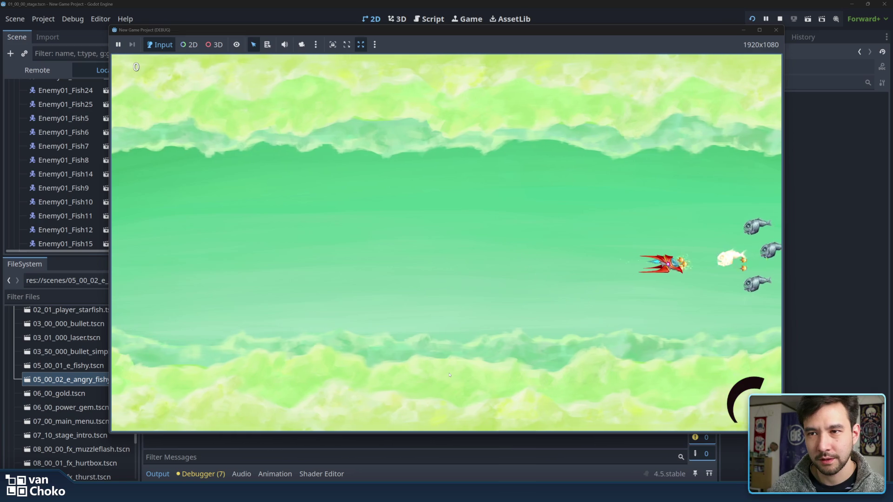
pyautogui.press('Left')
pyautogui.press('Up')
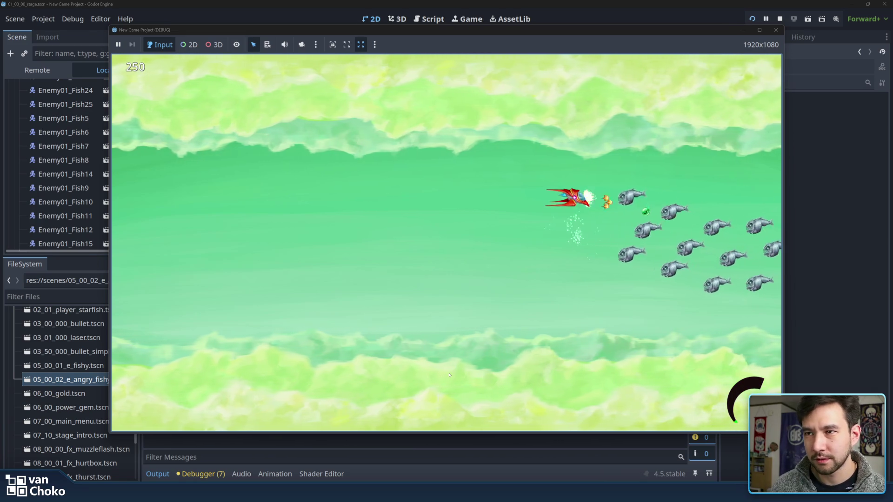
pyautogui.press('Left')
pyautogui.press('Down')
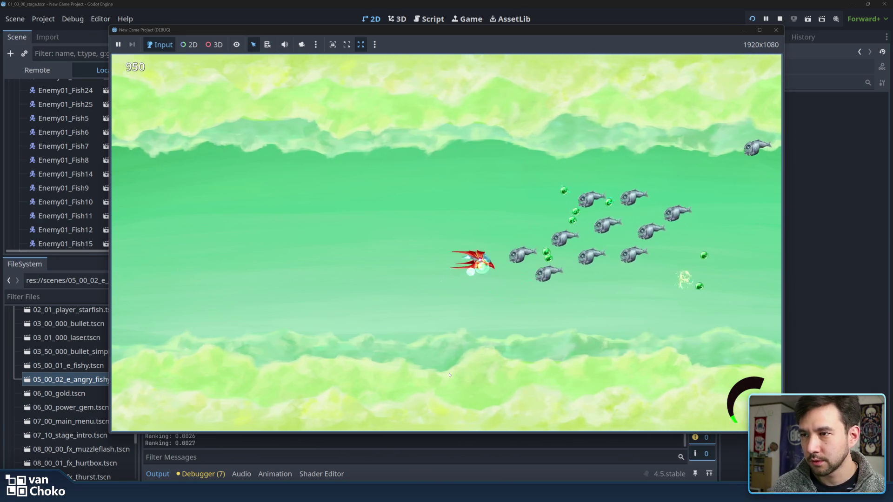
# Step: Steer the ship through the fish formations, dodging and shooting
pyautogui.press('Down')
pyautogui.press('Left')
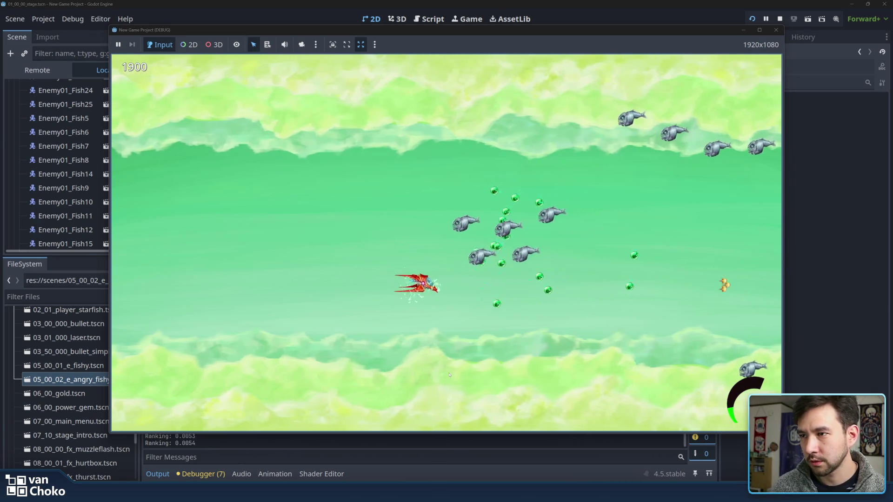
pyautogui.press('Up')
pyautogui.press('Left')
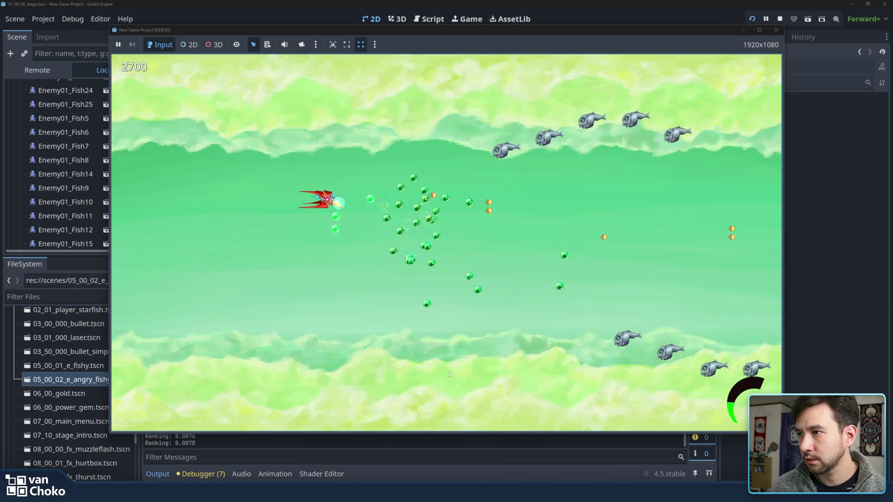
pyautogui.press('Right')
pyautogui.press('Down')
pyautogui.press('Left')
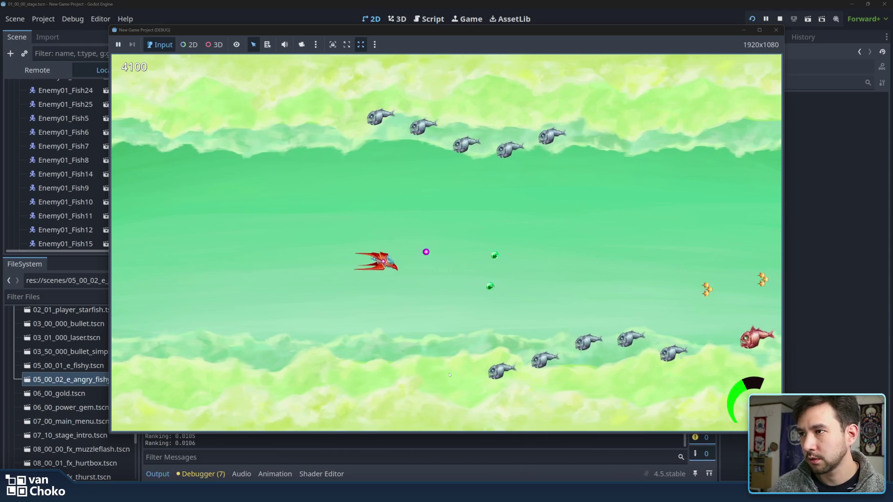
pyautogui.press('Up')
pyautogui.press('Left')
pyautogui.press('Left')
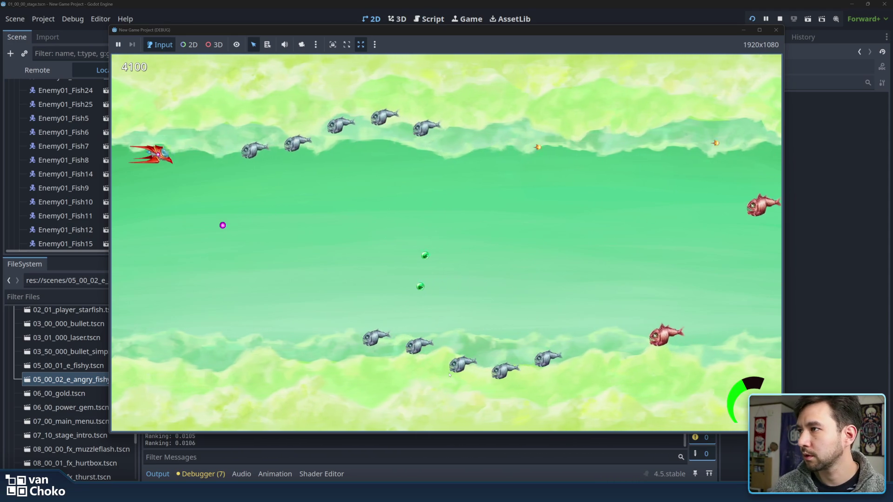
pyautogui.press('Up')
pyautogui.press('Down')
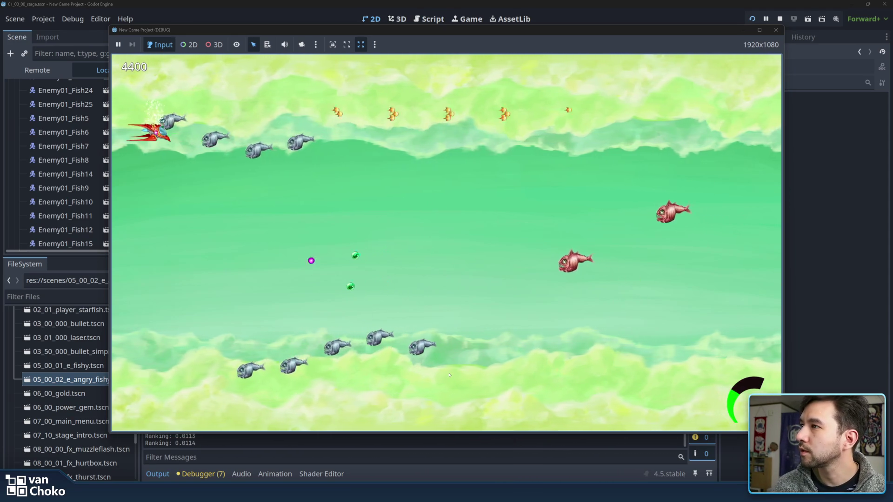
# Step: Shoot down the two red Angry Fishy enemies, then stop the game at a score of 5400
pyautogui.press('Down')
pyautogui.press('Right')
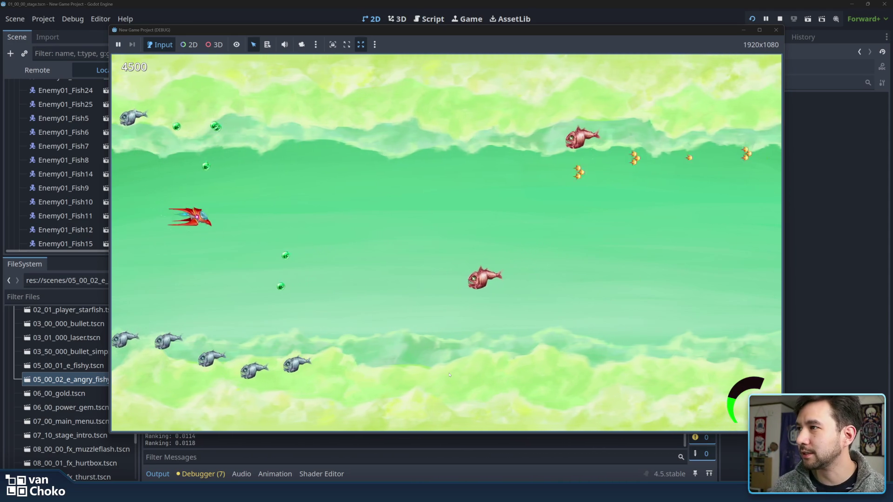
pyautogui.press('Up')
pyautogui.press('Down')
pyautogui.press('Down')
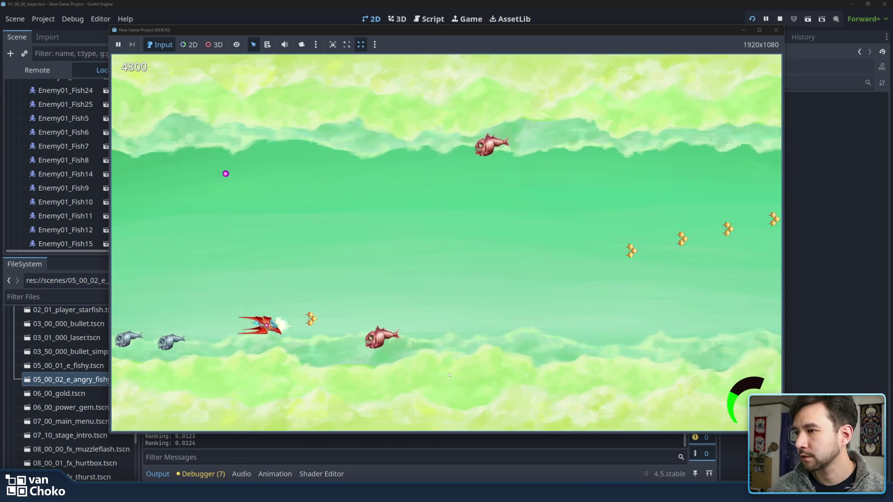
pyautogui.press('Right')
pyautogui.press('Up')
pyautogui.press('Up')
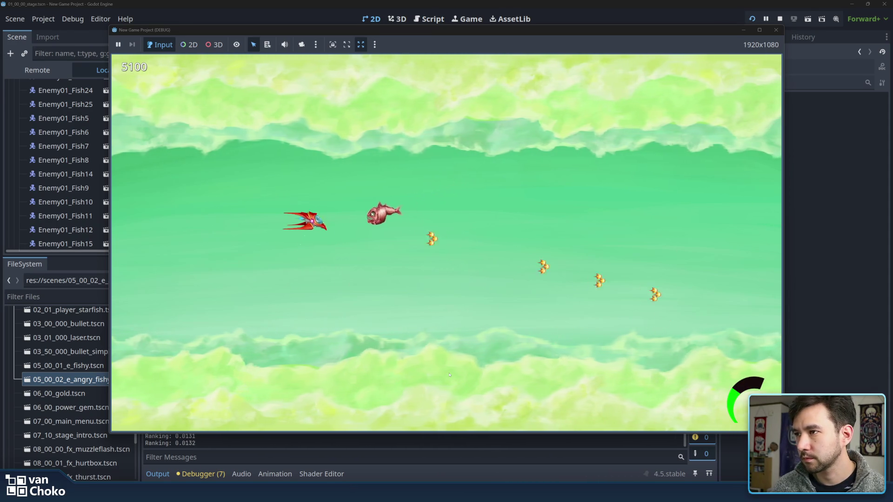
pyautogui.press('Left')
pyautogui.press('Right')
pyautogui.press('Down')
pyautogui.press('Right')
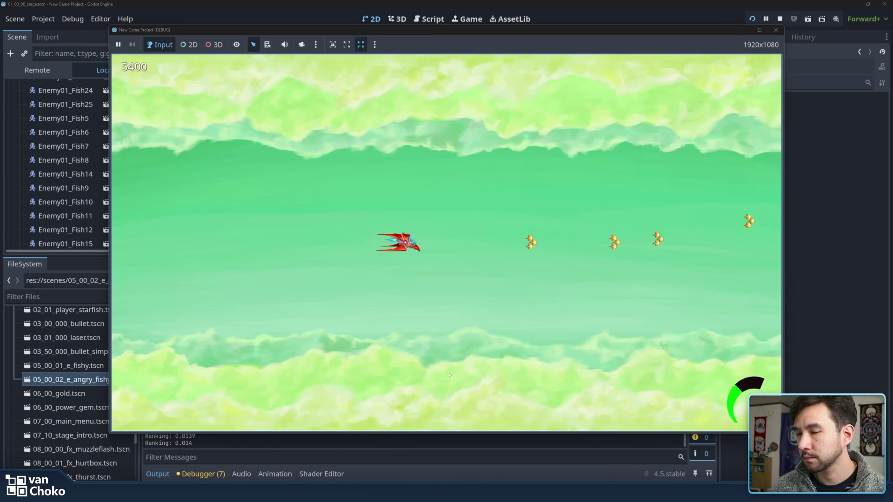
pyautogui.press('Right')
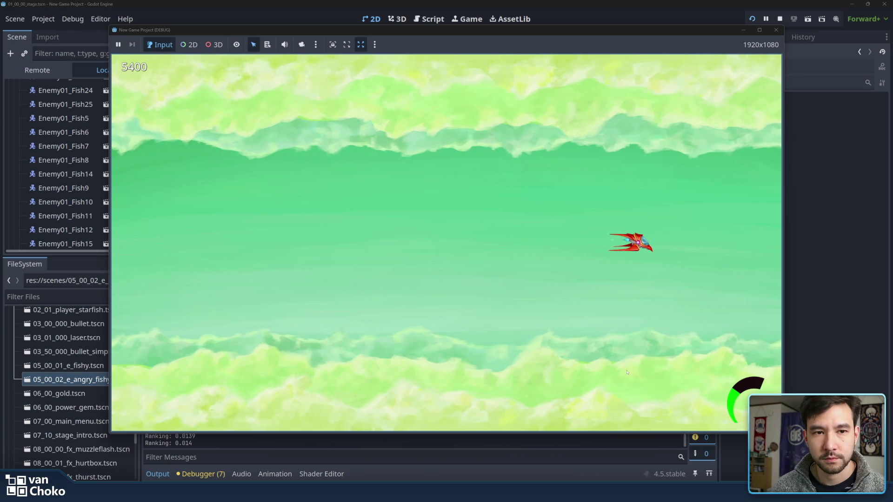
pyautogui.click(775, 29)
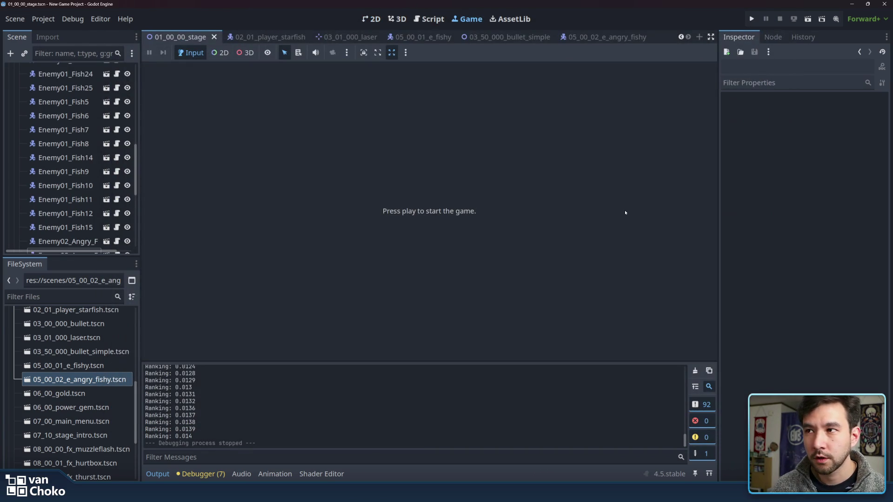
# Step: Return to the 2D stage scene and pan across the canvas
pyautogui.click(363, 19)
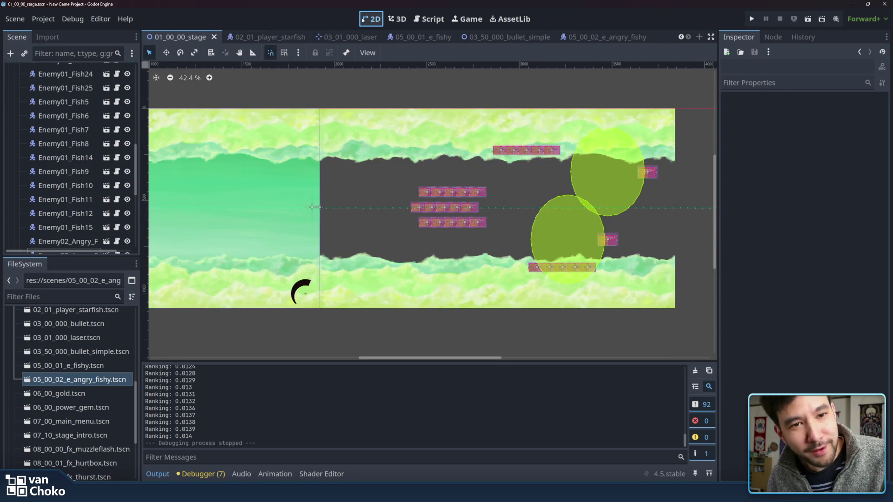
pyautogui.hscroll(-5, 549, 87)
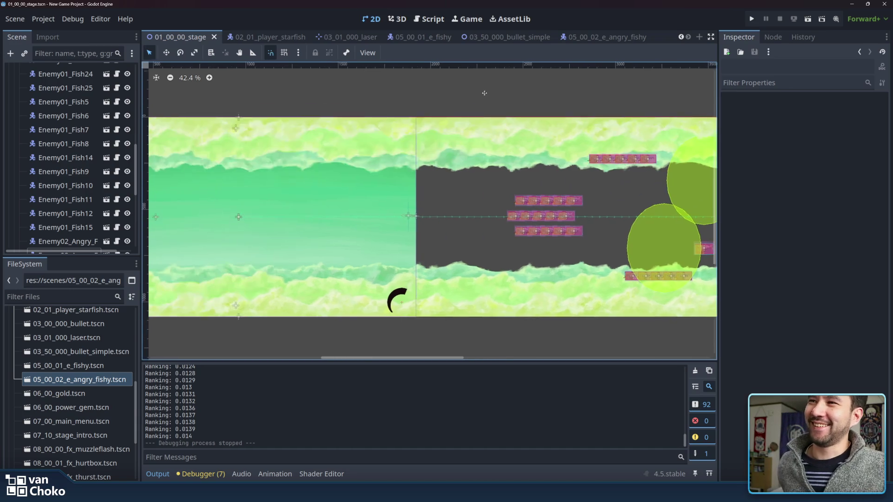
pyautogui.hscroll(-1, 502, 91)
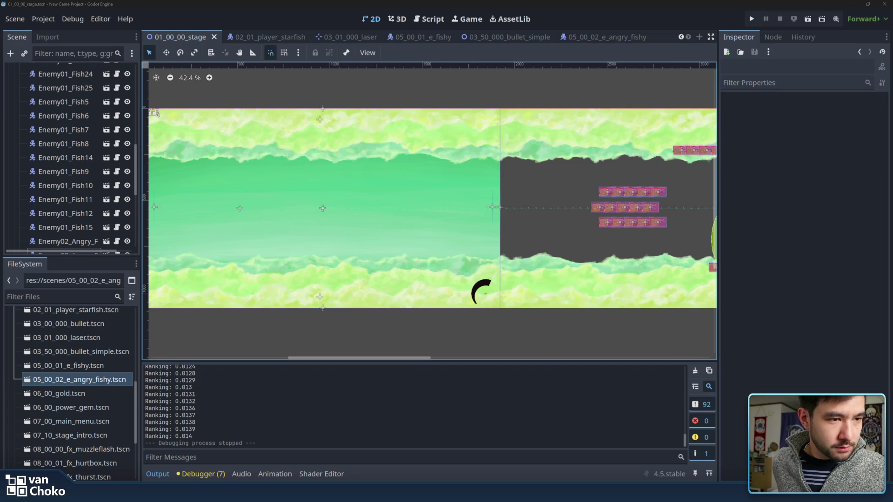
# Step: Compare against the Canva Stage01 layout, then bring up the 'dragon's dogma 2' Google results
pyautogui.hotkey('alt', 'Tab')
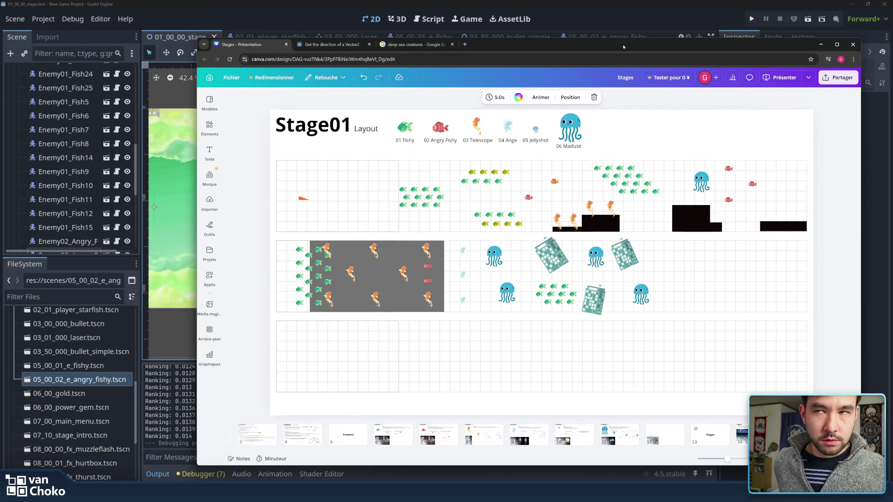
pyautogui.press('super+Down')
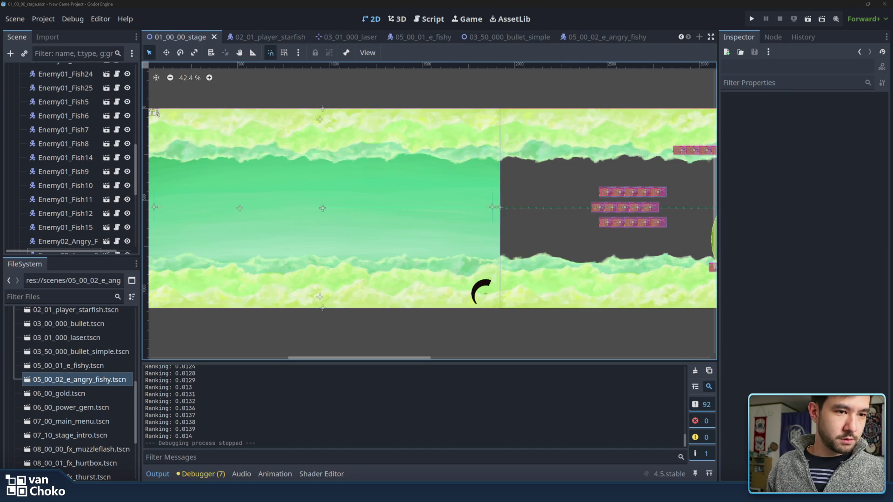
pyautogui.hotkey('alt', 'Tab')
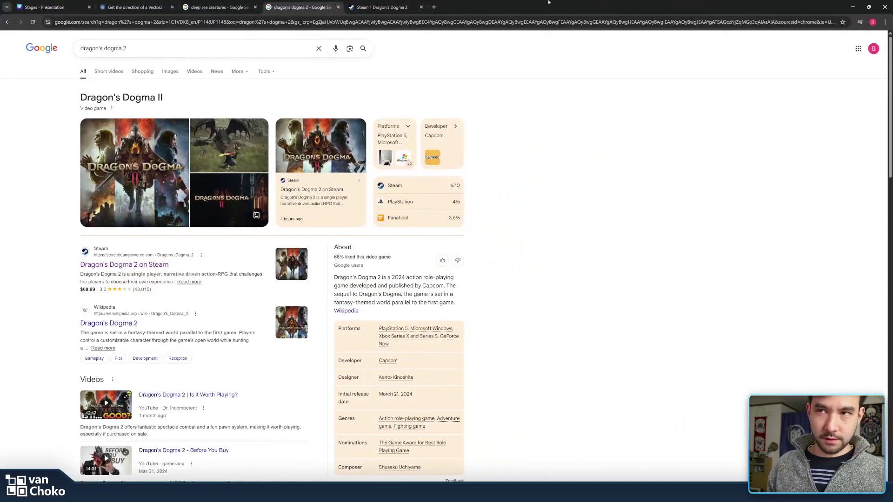
# Step: Open the Steam Dragon's Dogma 2 page past the age check and check the ¥9,990 Deluxe Edition price
pyautogui.click(373, 2)
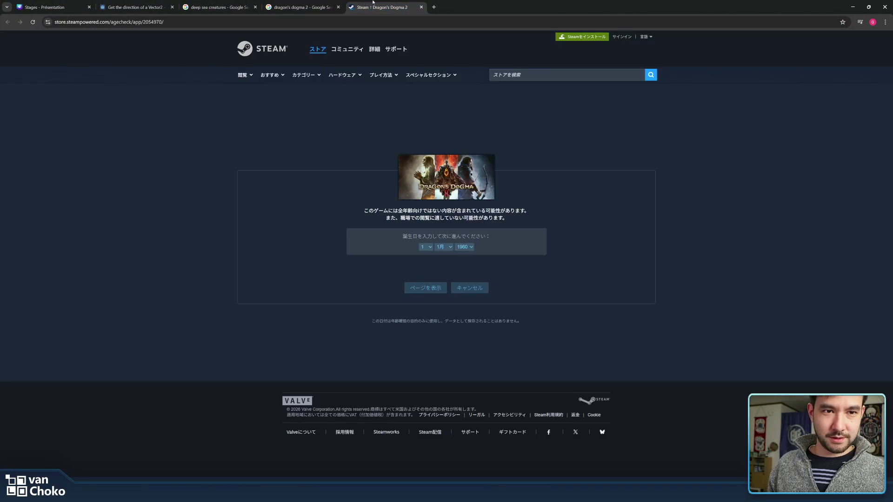
pyautogui.click(430, 294)
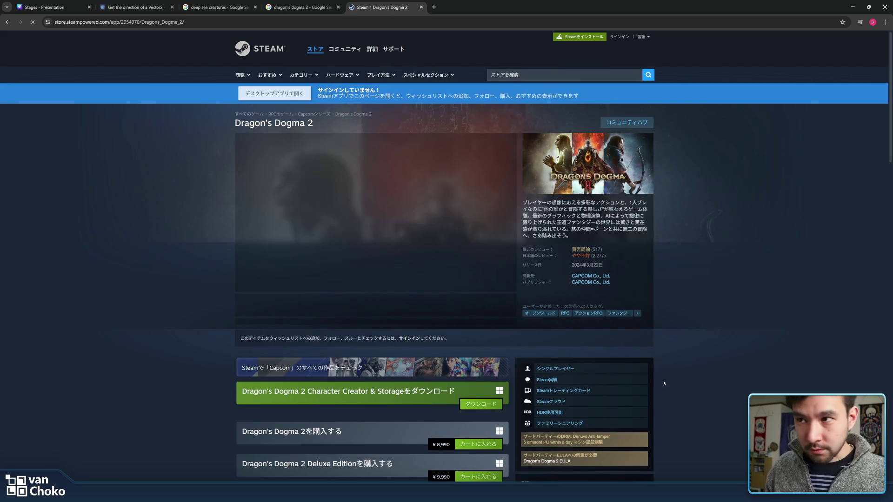
pyautogui.scroll(-4, 729, 319)
pyautogui.scroll(-5, 730, 321)
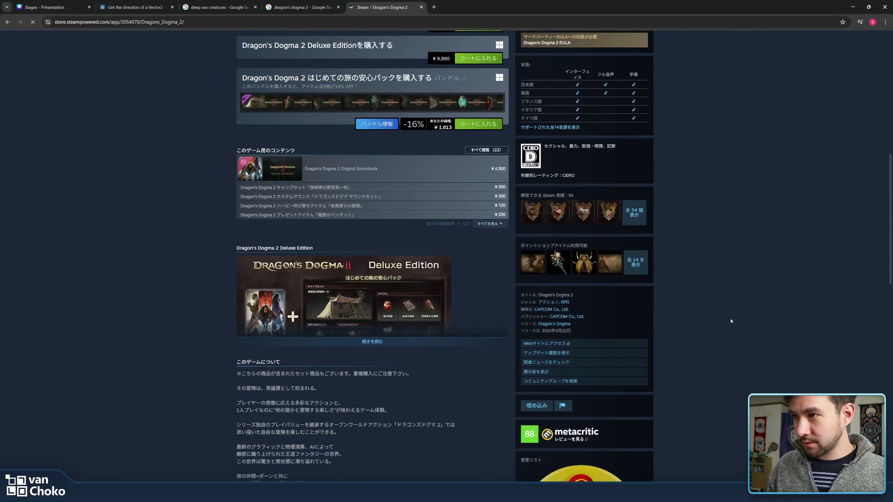
pyautogui.scroll(5, 730, 320)
pyautogui.doubleClick(446, 268)
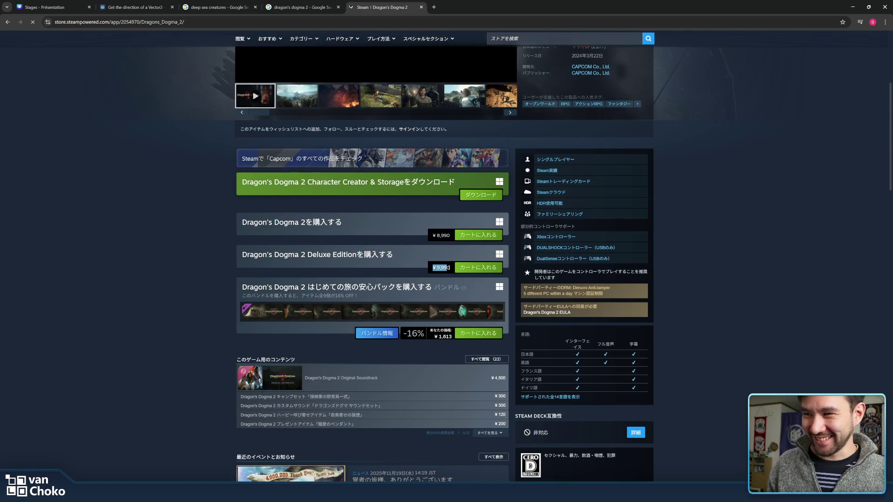
pyautogui.click(395, 246)
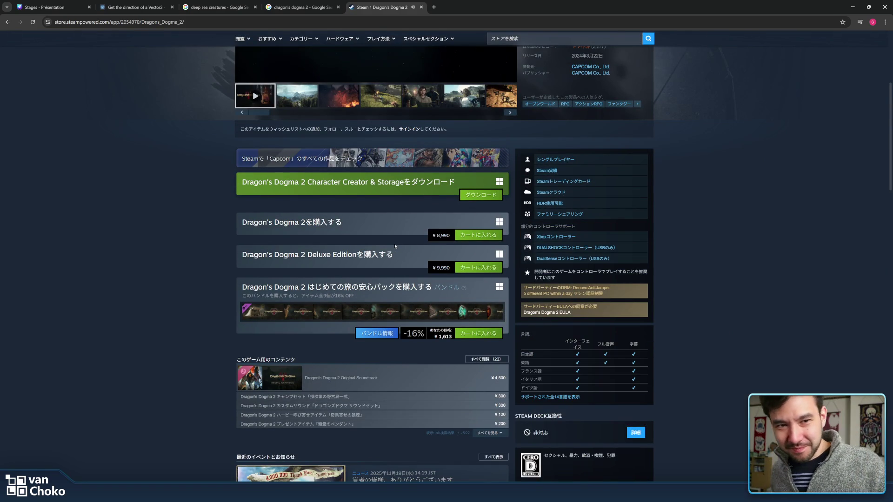
# Step: Show Dragon's Dogma 2 reviews from all languages and read a recent review
pyautogui.scroll(-5, 395, 246)
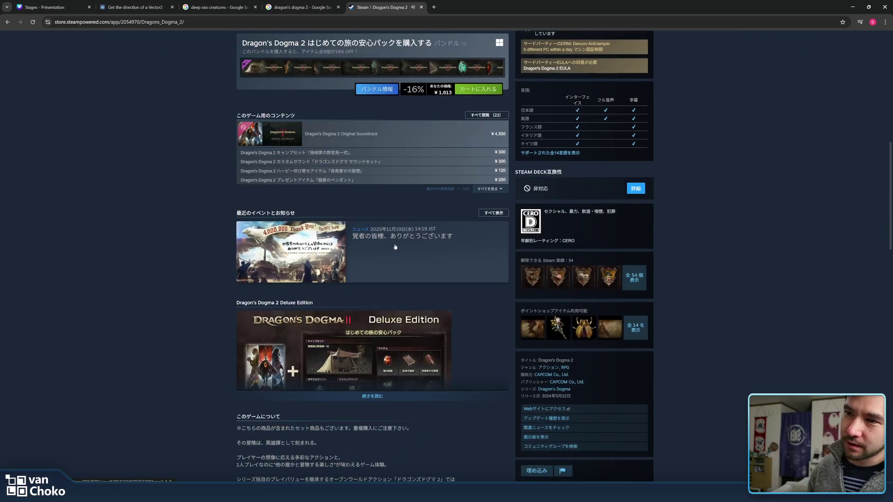
pyautogui.scroll(-10, 395, 246)
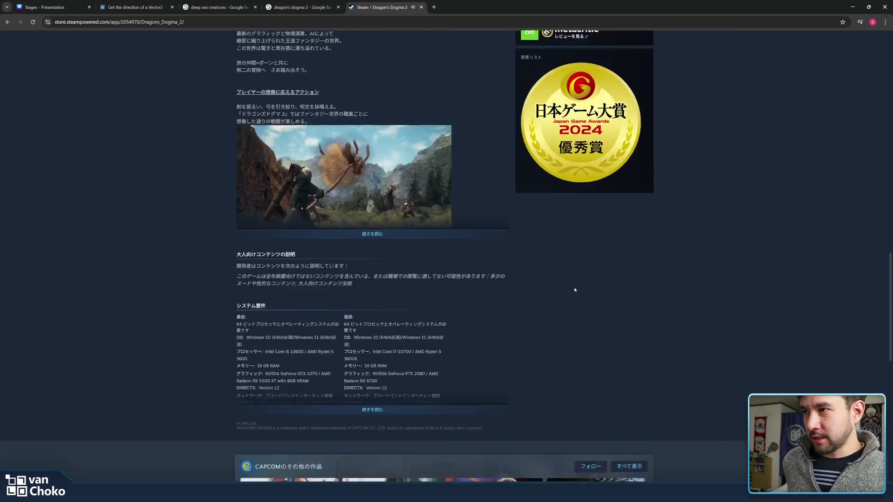
pyautogui.scroll(-6, 575, 290)
pyautogui.scroll(-2, 545, 295)
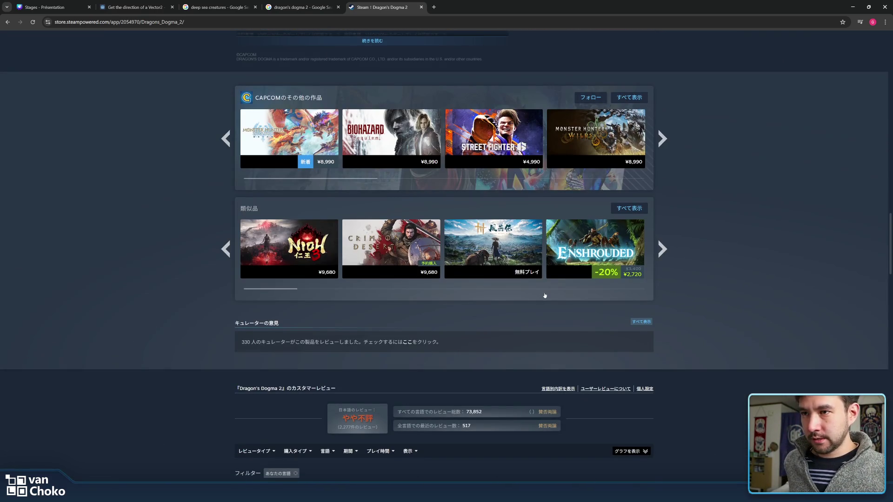
pyautogui.scroll(-4, 544, 296)
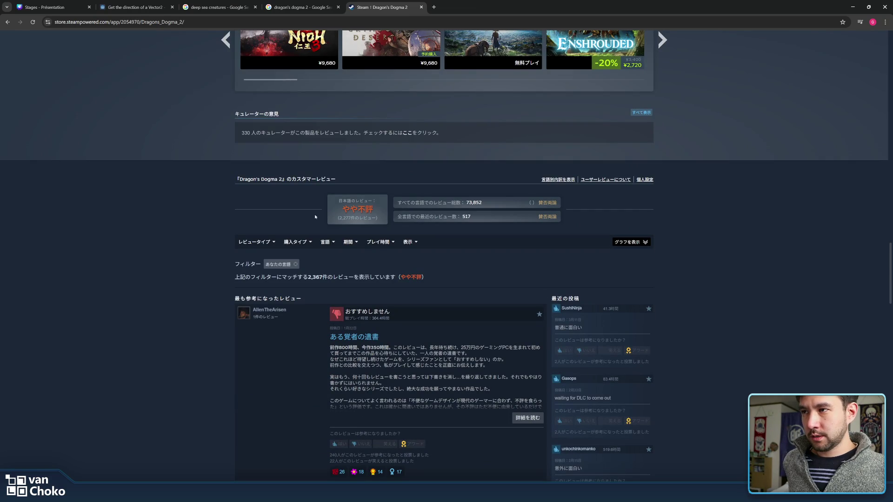
pyautogui.click(295, 264)
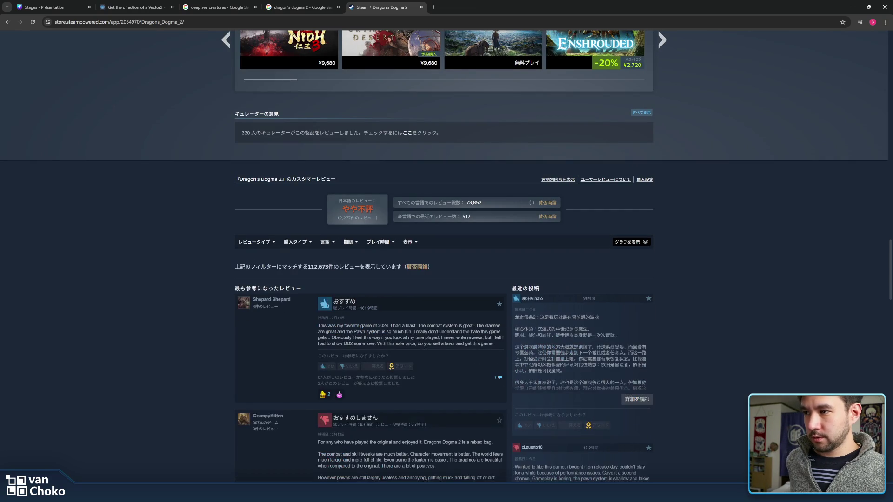
pyautogui.scroll(-3, 608, 321)
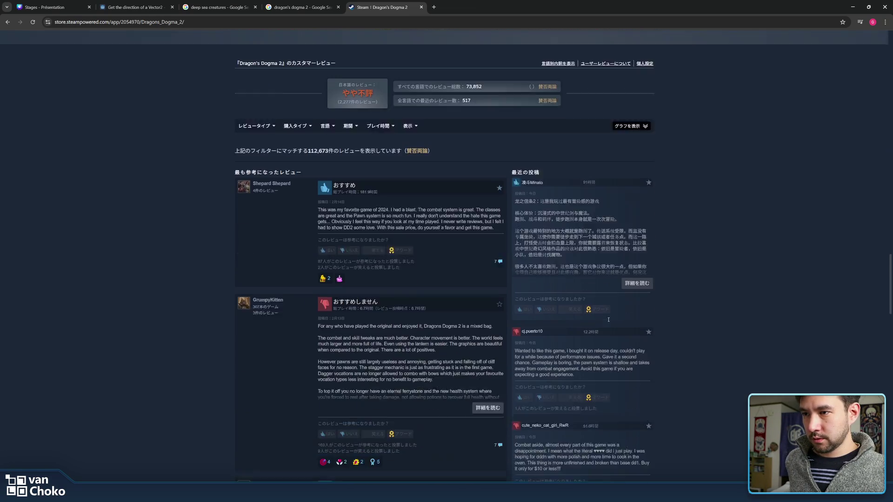
pyautogui.moveTo(609, 321); pyautogui.dragTo(599, 352)
pyautogui.click(599, 352)
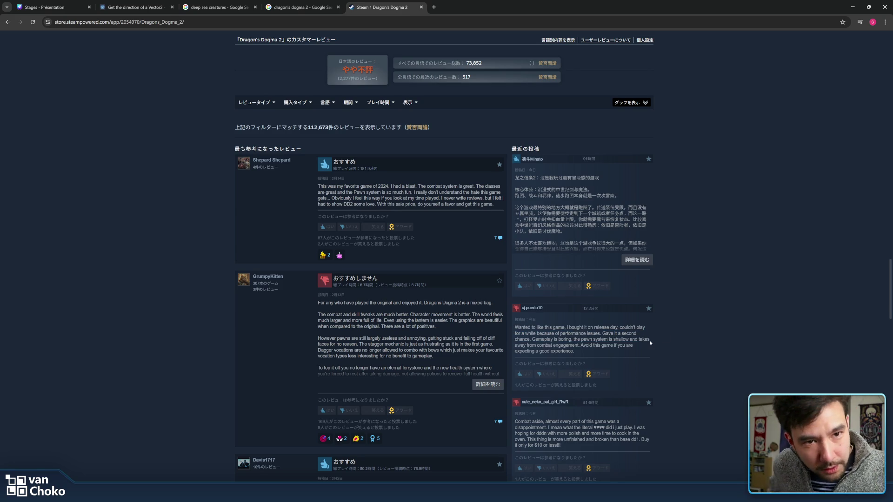
# Step: Return to the purchase boxes and open the discounted bundle's details page
pyautogui.press('Home')
pyautogui.scroll(-3, 515, 256)
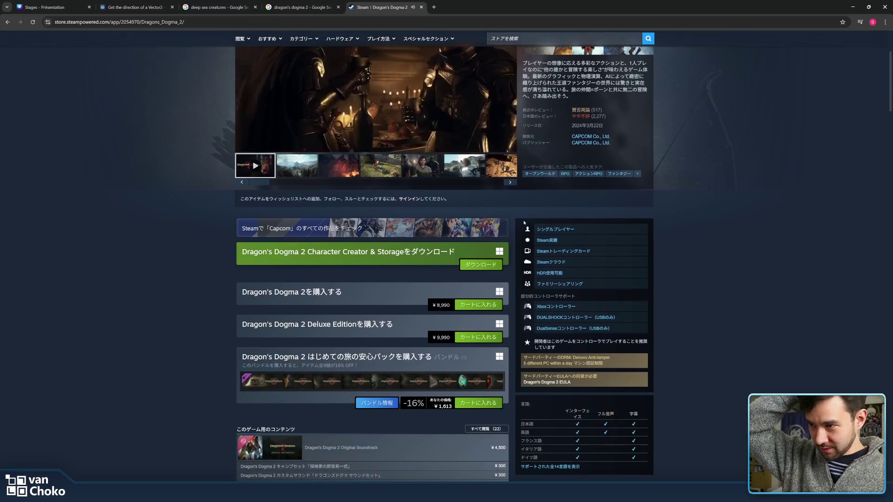
pyautogui.scroll(-1, 515, 255)
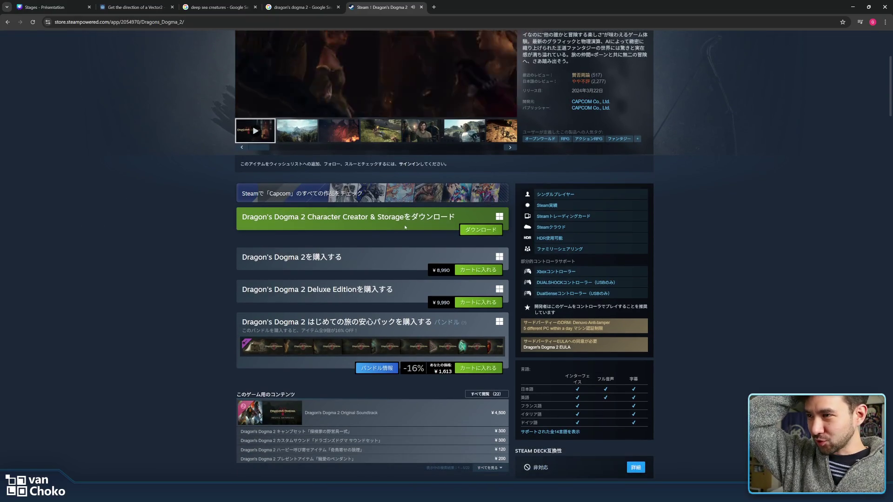
pyautogui.scroll(-3, 404, 248)
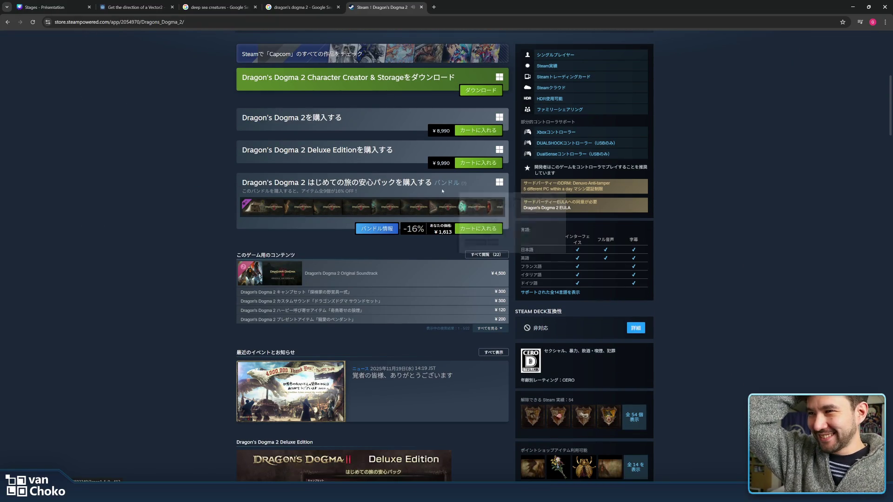
pyautogui.moveTo(446, 186)
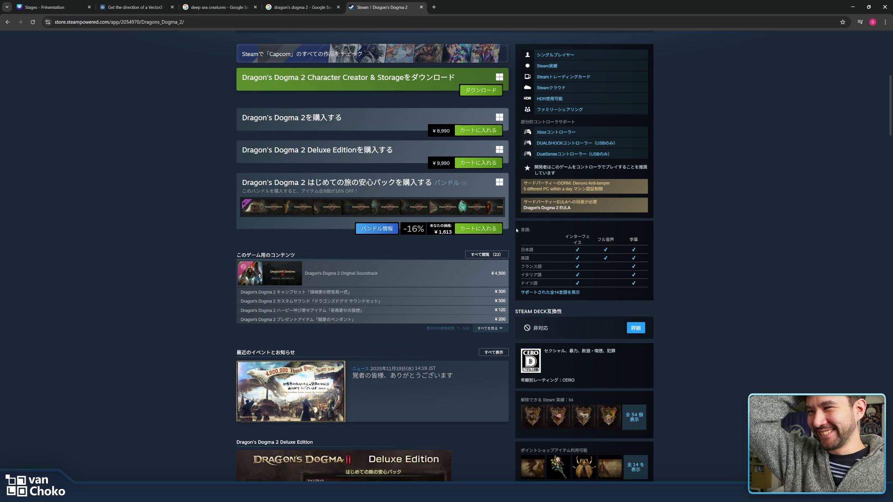
pyautogui.click(378, 229)
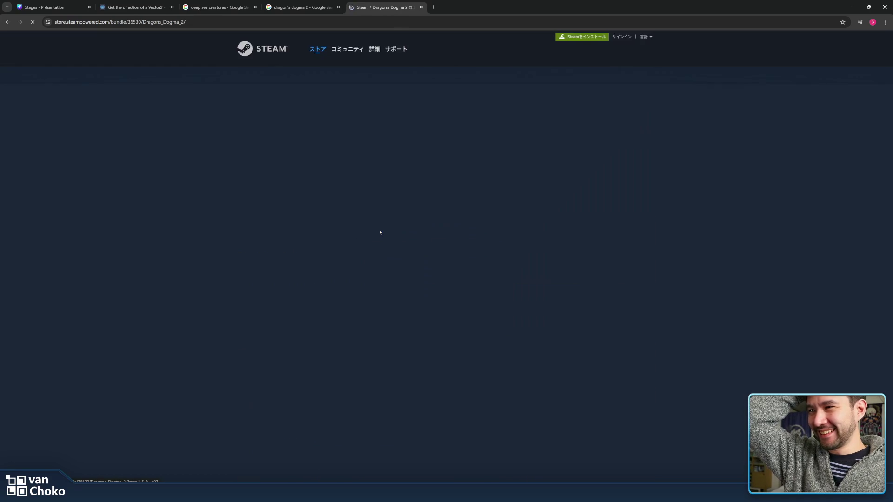
# Step: Read through the bundle's description and item list, priced ¥1,613 at 16% off
pyautogui.scroll(-4, 521, 279)
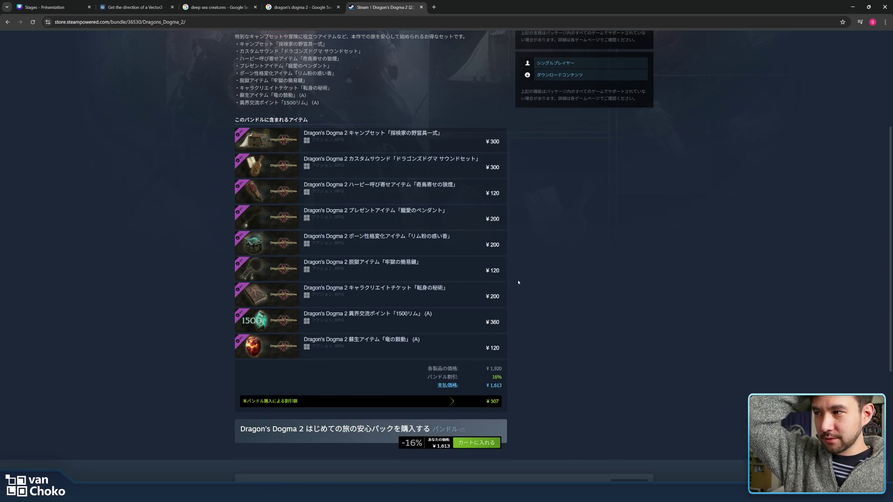
pyautogui.moveTo(512, 334); pyautogui.dragTo(558, 309)
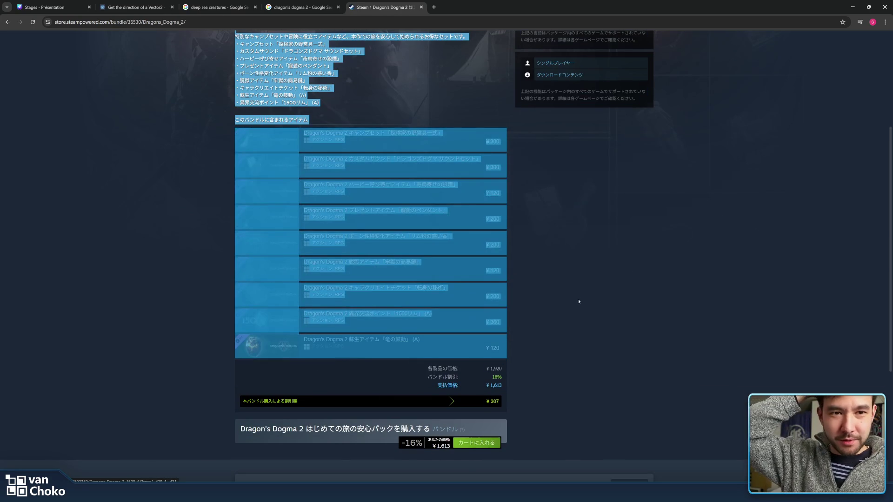
pyautogui.click(580, 300)
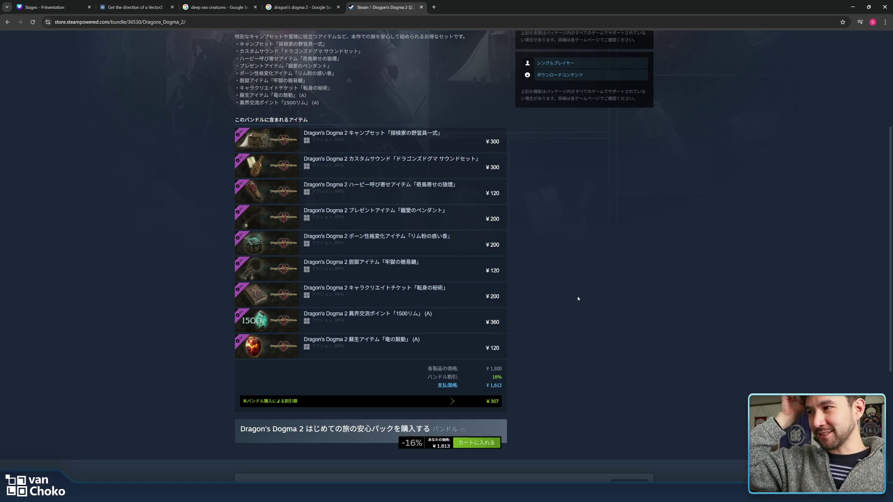
pyautogui.scroll(3, 531, 280)
pyautogui.scroll(-3, 500, 272)
pyautogui.moveTo(500, 276)
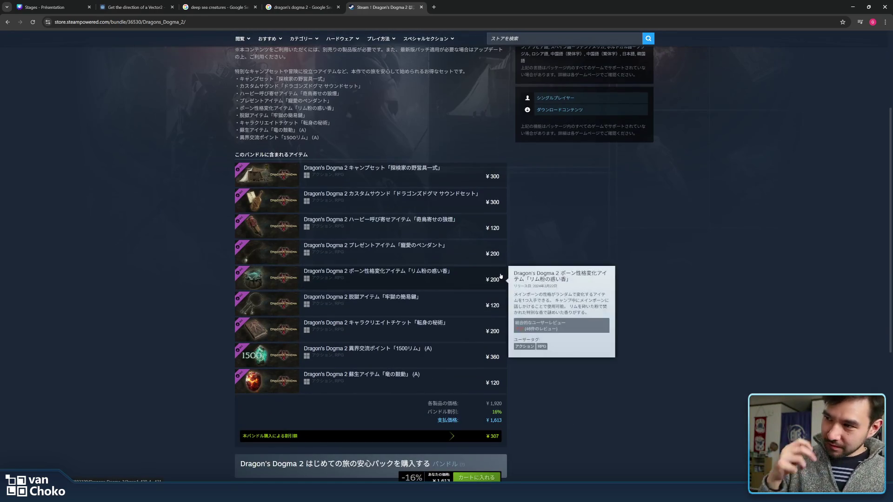
pyautogui.moveTo(523, 391)
pyautogui.mouseDown()
pyautogui.moveTo(418, 251)
pyautogui.moveTo(403, 413)
pyautogui.moveTo(382, 298)
pyautogui.moveTo(371, 405)
pyautogui.mouseUp()
pyautogui.click(395, 402)
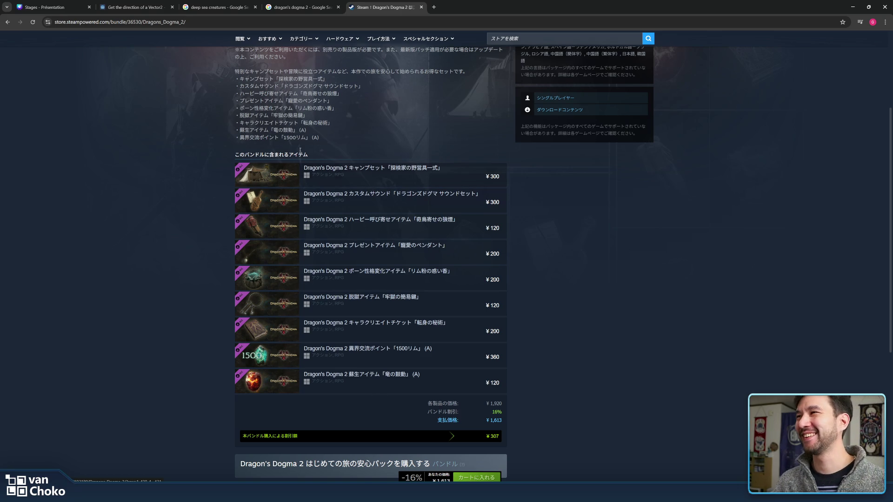
pyautogui.moveTo(346, 138); pyautogui.dragTo(341, 80)
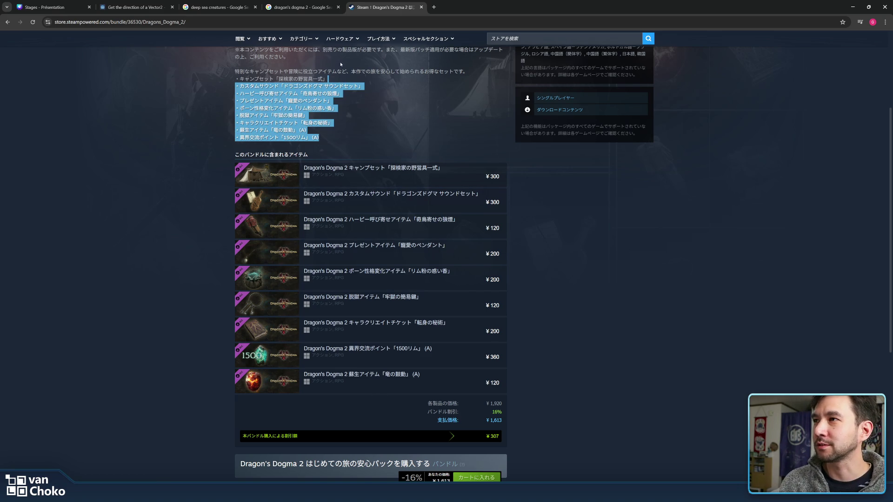
pyautogui.click(345, 58)
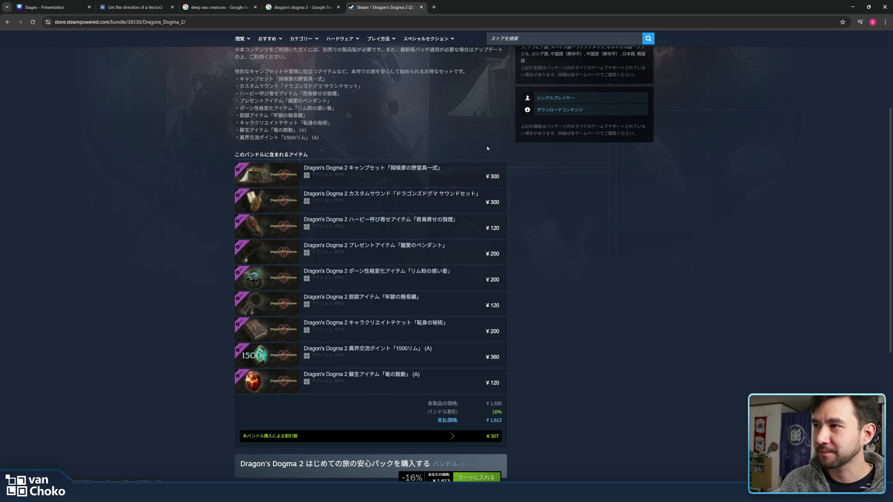
pyautogui.moveTo(319, 139); pyautogui.dragTo(235, 49)
pyautogui.click(530, 316)
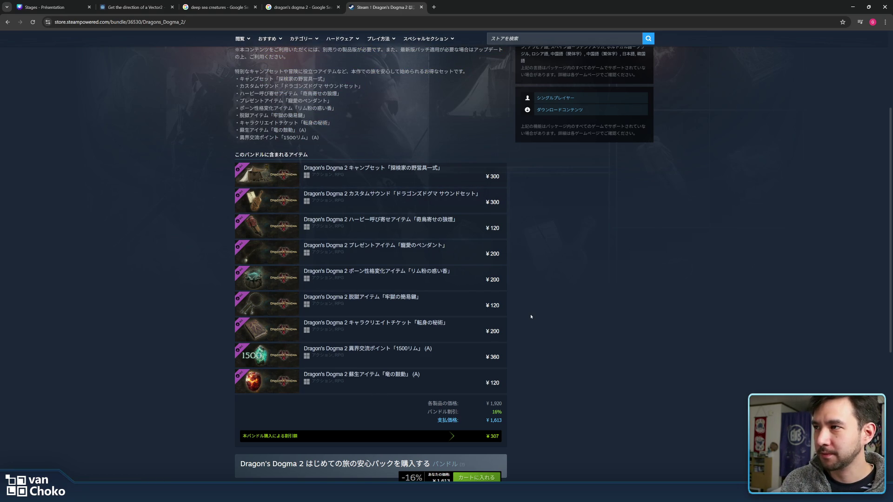
pyautogui.scroll(3, 422, 134)
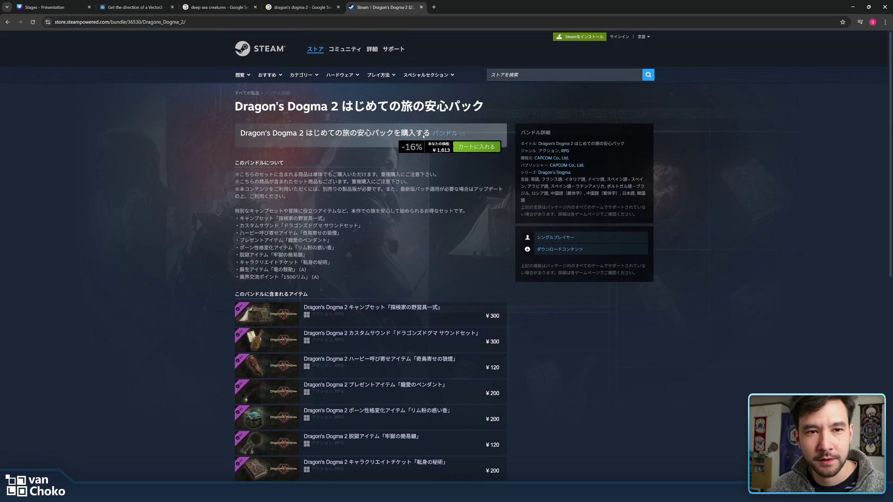
# Step: Close the Dragon's Dogma 2 store, search and deep sea creatures tabs, and return to Godot's stage
pyautogui.middleClick(399, 2)
pyautogui.middleClick(308, 2)
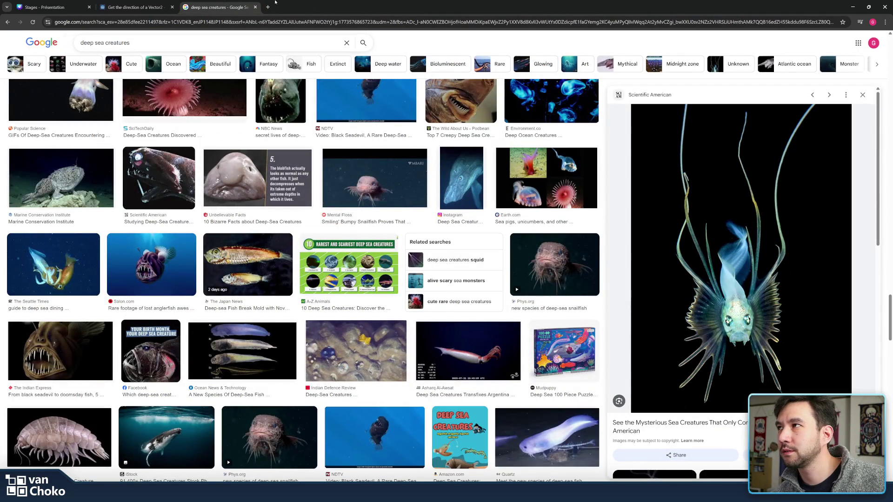
pyautogui.middleClick(236, 2)
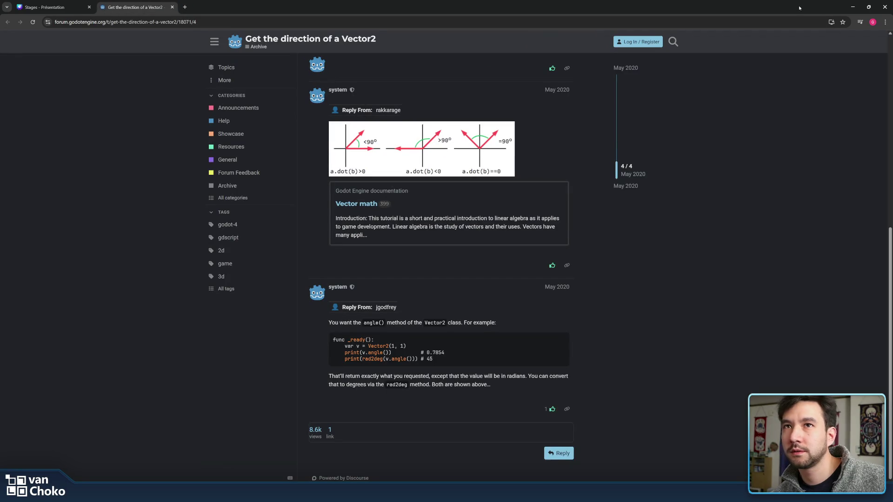
pyautogui.click(852, 7)
pyautogui.moveTo(636, 136)
pyautogui.mouseDown()
pyautogui.moveTo(290, 145)
pyautogui.moveTo(625, 149)
pyautogui.mouseUp()
pyautogui.scroll(-5, 492, 177)
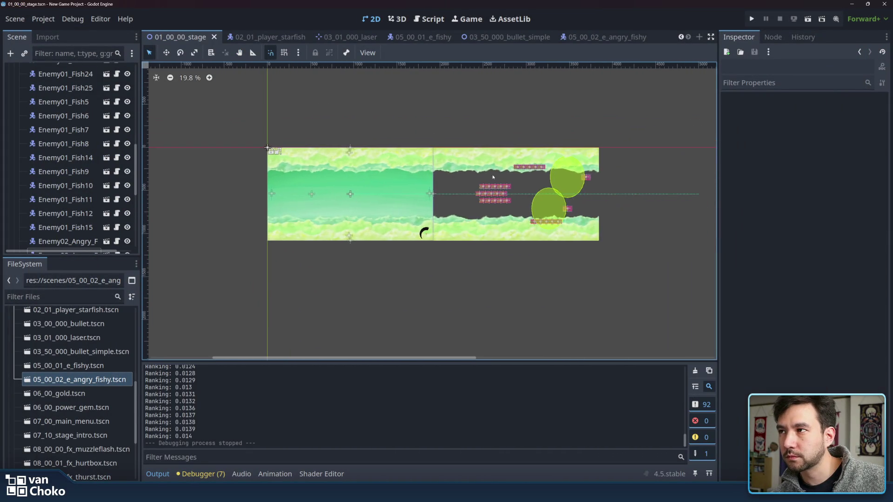
# Step: Zoom and pan from the green stage start to the dark cave enemies, then save 01_00_00_stage
pyautogui.moveTo(492, 178); pyautogui.dragTo(558, 180)
pyautogui.scroll(4, 488, 182)
pyautogui.moveTo(450, 186); pyautogui.dragTo(490, 186)
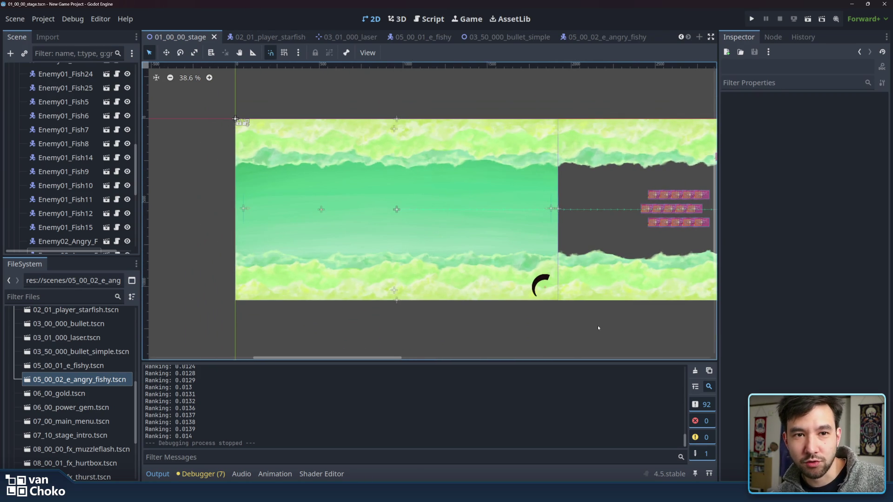
pyautogui.moveTo(599, 328); pyautogui.dragTo(391, 315)
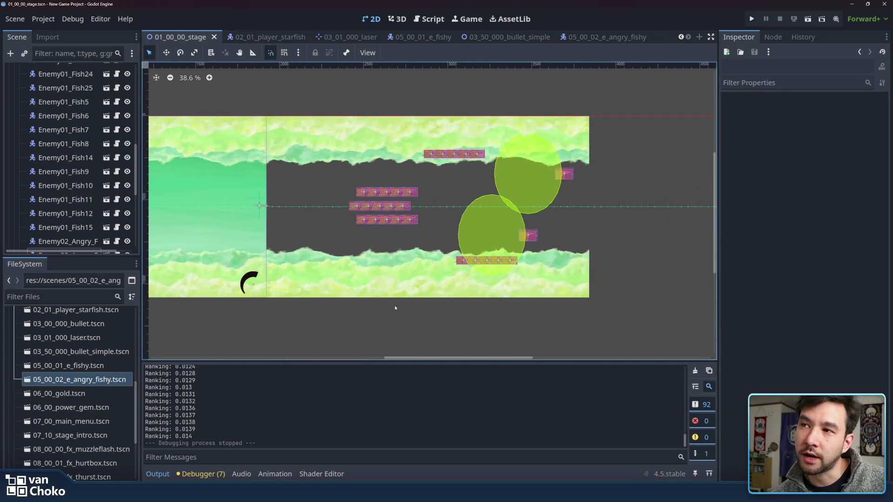
pyautogui.hscroll(-5, 602, 315)
pyautogui.moveTo(522, 314)
pyautogui.mouseDown()
pyautogui.moveTo(575, 296)
pyautogui.moveTo(625, 302)
pyautogui.mouseUp()
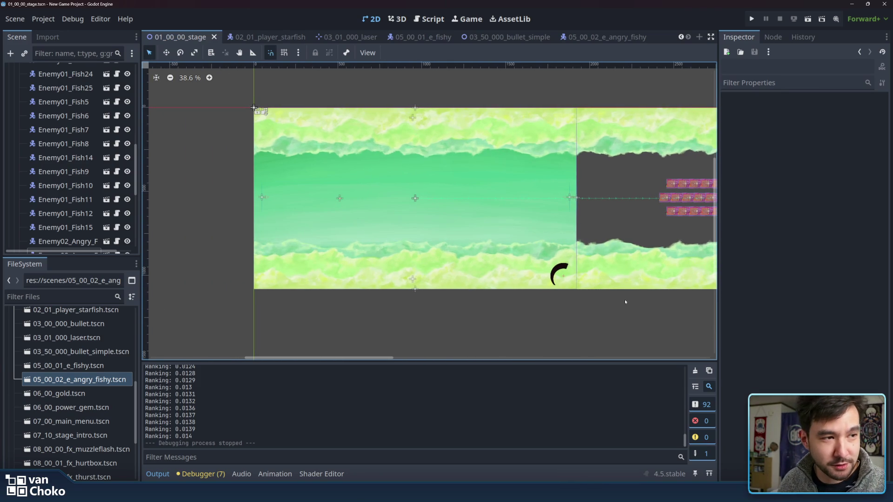
pyautogui.hotkey('ctrl', 's')
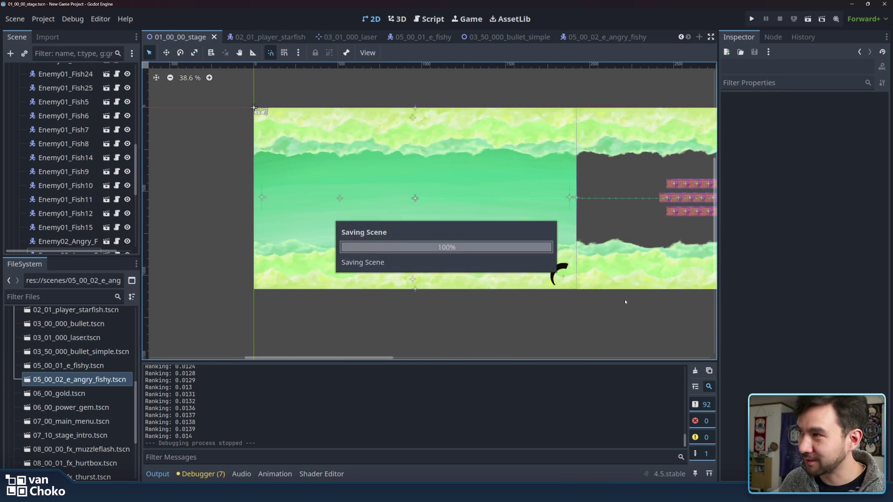
pyautogui.moveTo(488, 129); pyautogui.dragTo(503, 140)
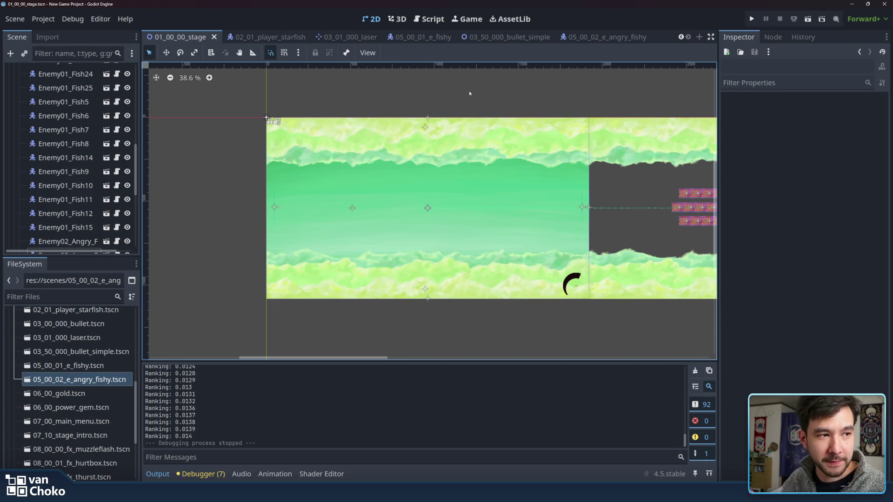
pyautogui.scroll(1, 545, 136)
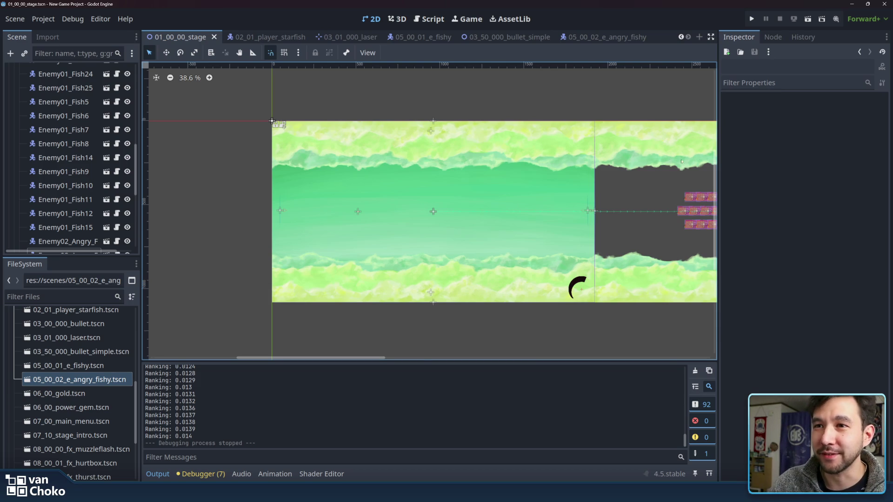
# Step: Scroll back and forth along the stage to check the fishy formations
pyautogui.hscroll(10, 696, 159)
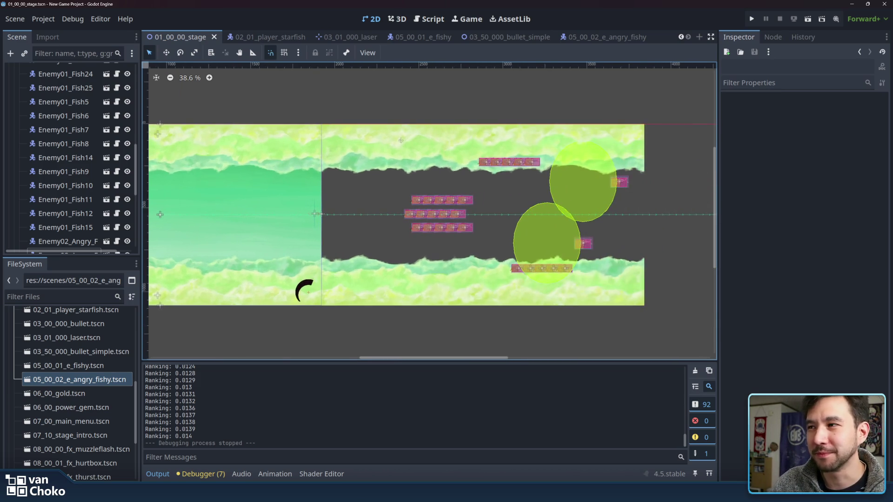
pyautogui.hscroll(-10, 398, 143)
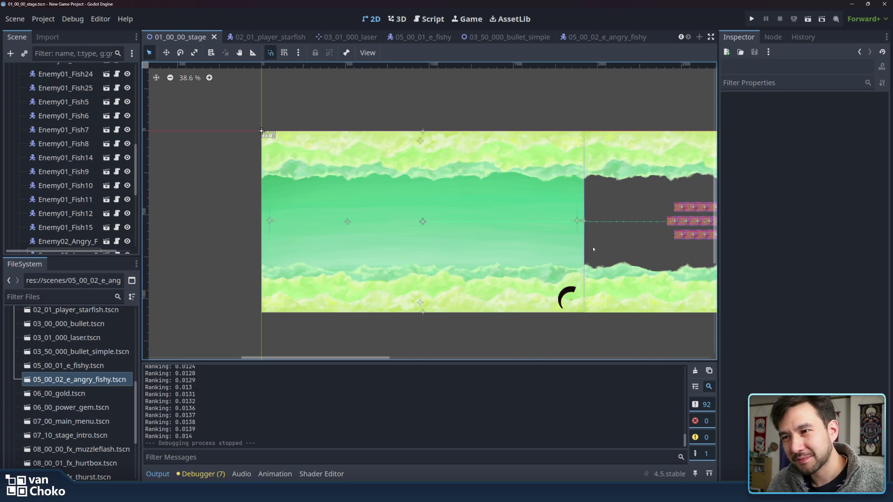
pyautogui.hscroll(9, 523, 325)
pyautogui.hscroll(-6, 618, 313)
pyautogui.hscroll(-4, 618, 313)
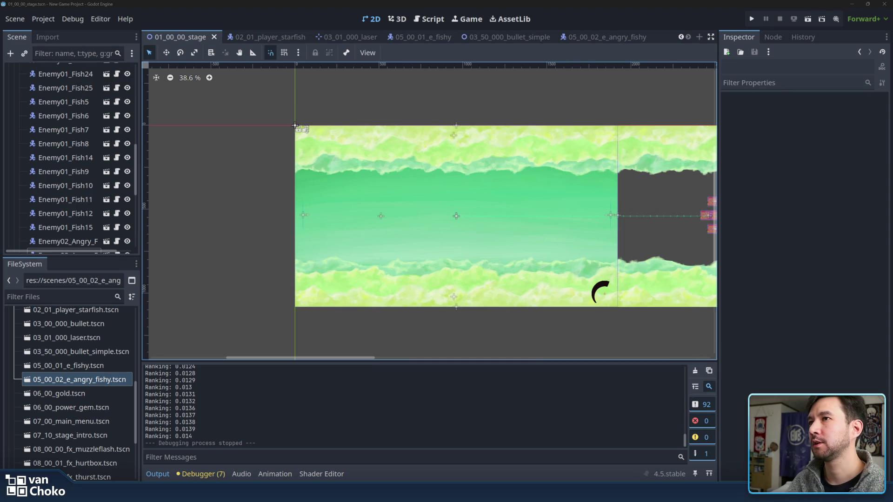
pyautogui.hscroll(3, 674, 284)
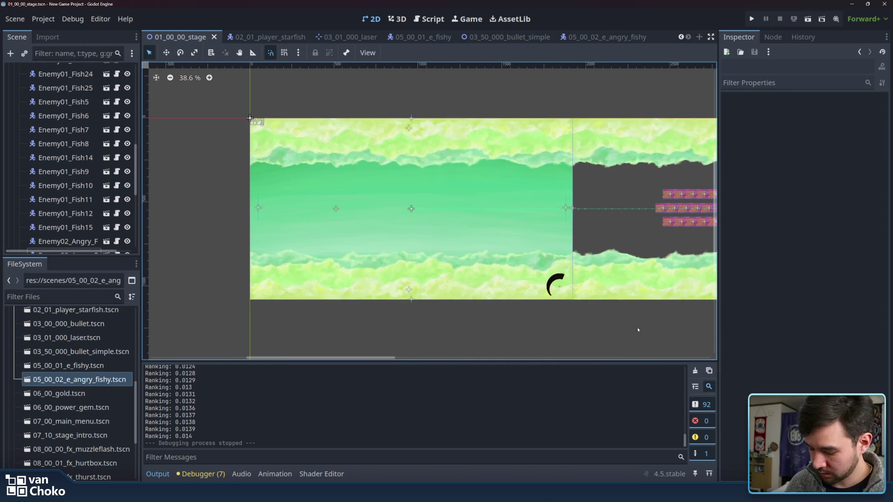
pyautogui.moveTo(638, 330); pyautogui.dragTo(645, 331)
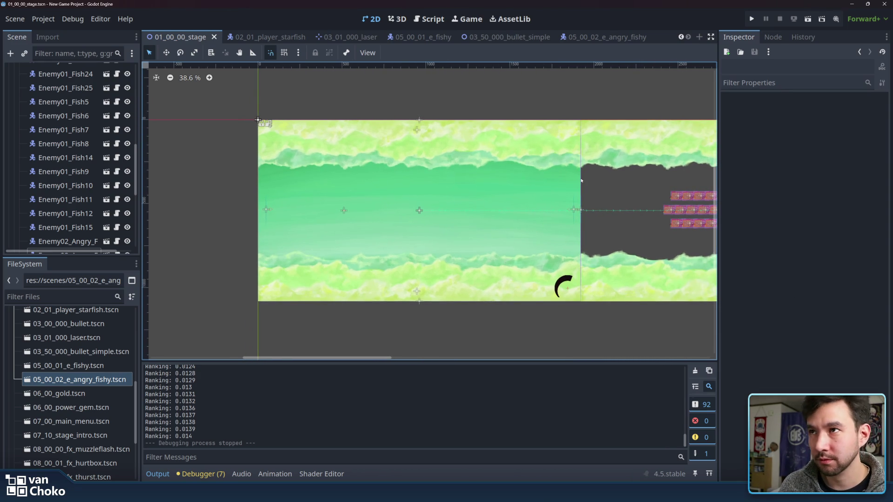
# Step: Briefly open the Asset Library, return to the 2D view, and save the stage scene
pyautogui.click(514, 19)
pyautogui.click(371, 19)
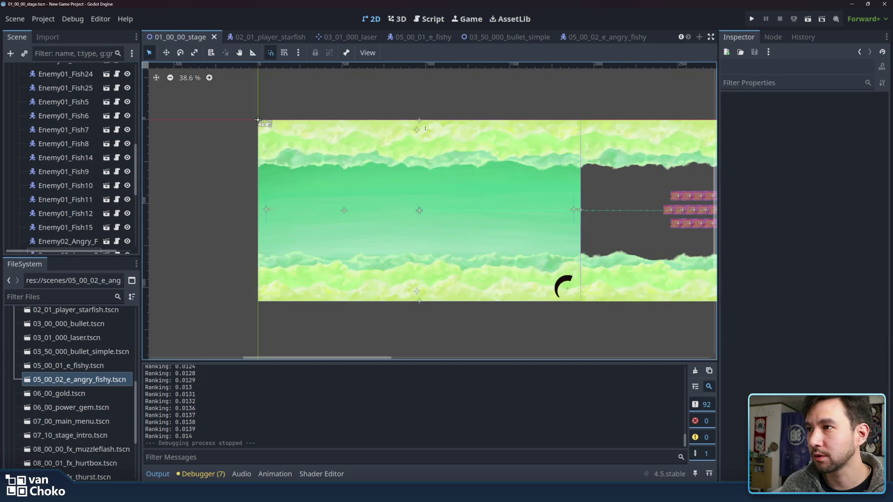
pyautogui.moveTo(479, 101); pyautogui.dragTo(475, 106)
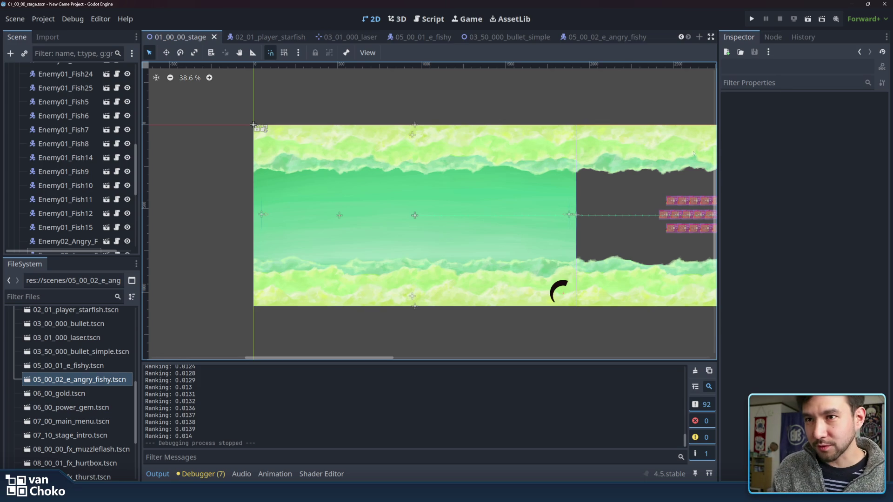
pyautogui.hscroll(5, 603, 121)
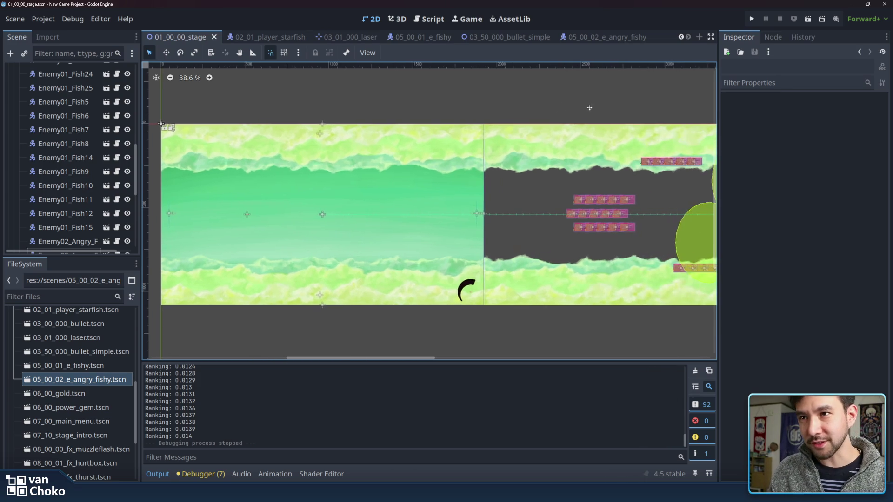
pyautogui.hscroll(-7, 613, 118)
pyautogui.scroll(-2, 613, 117)
pyautogui.hotkey('ctrl', 's')
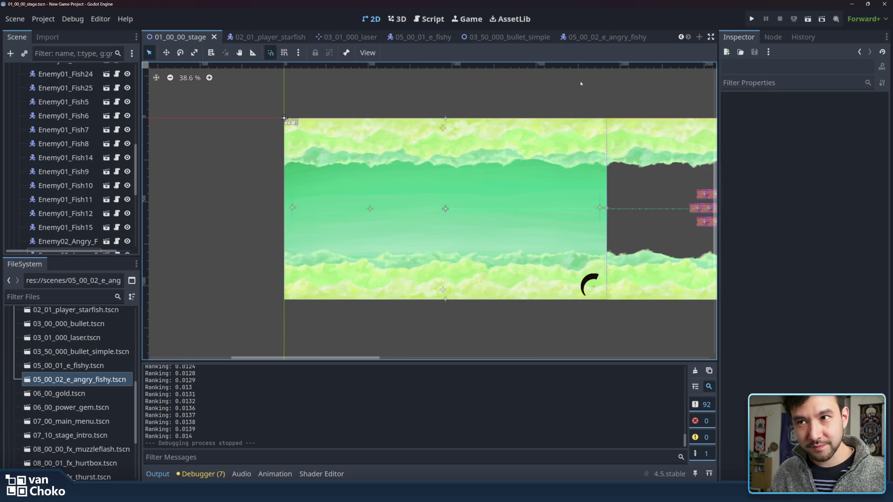
pyautogui.scroll(1, 596, 97)
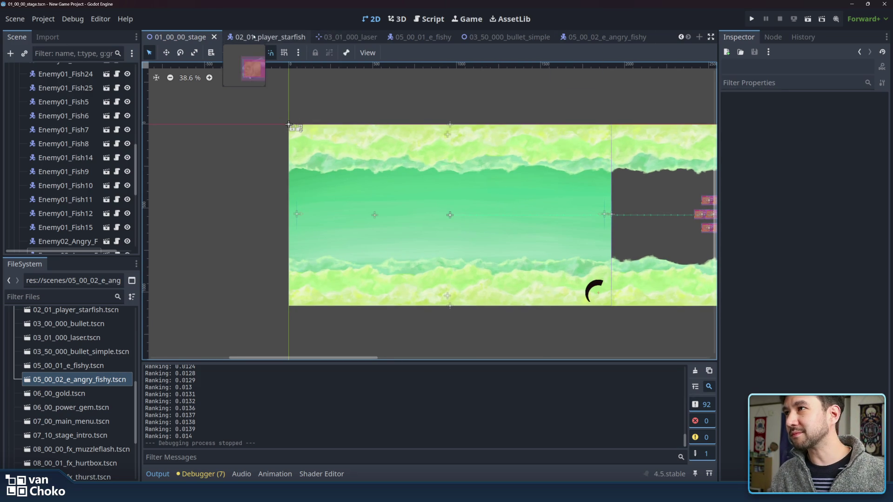
# Step: Switch to 00_main and back to 01_00_00_stage, deselect both angry fishies, and save
pyautogui.click(680, 37)
pyautogui.click(165, 38)
pyautogui.click(223, 37)
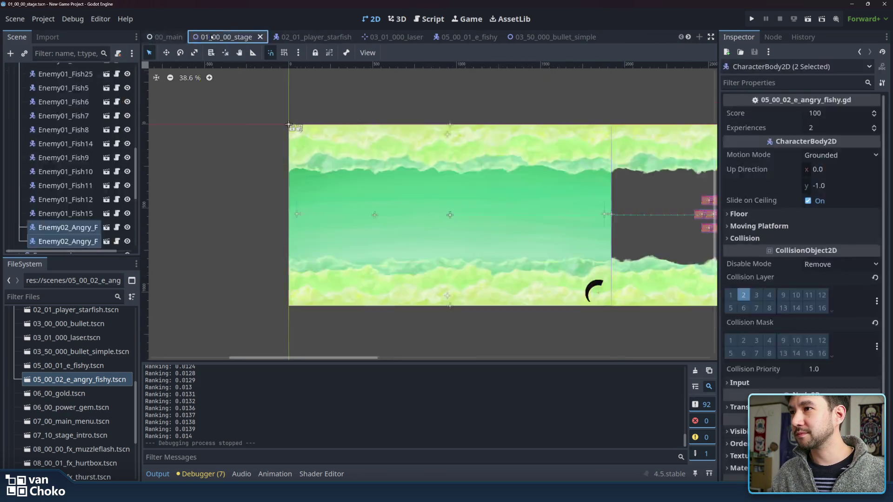
pyautogui.click(484, 332)
pyautogui.hotkey('ctrl', 's')
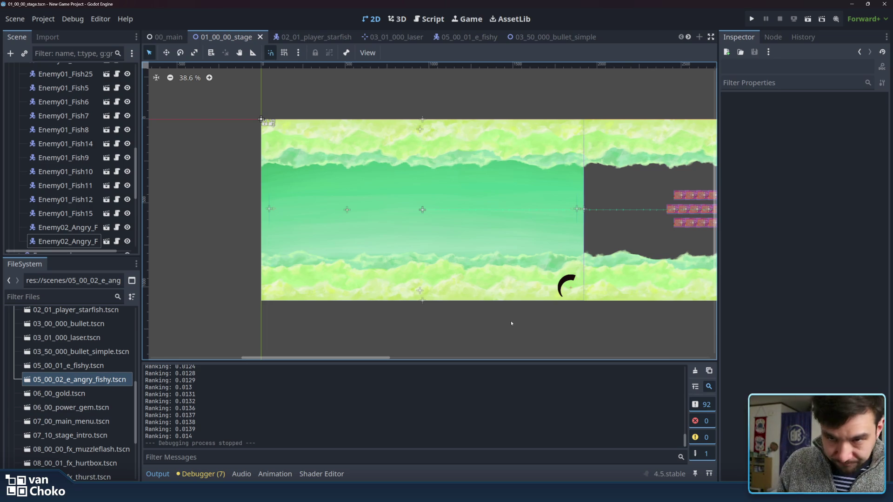
pyautogui.scroll(-1, 491, 325)
pyautogui.hscroll(1, 491, 325)
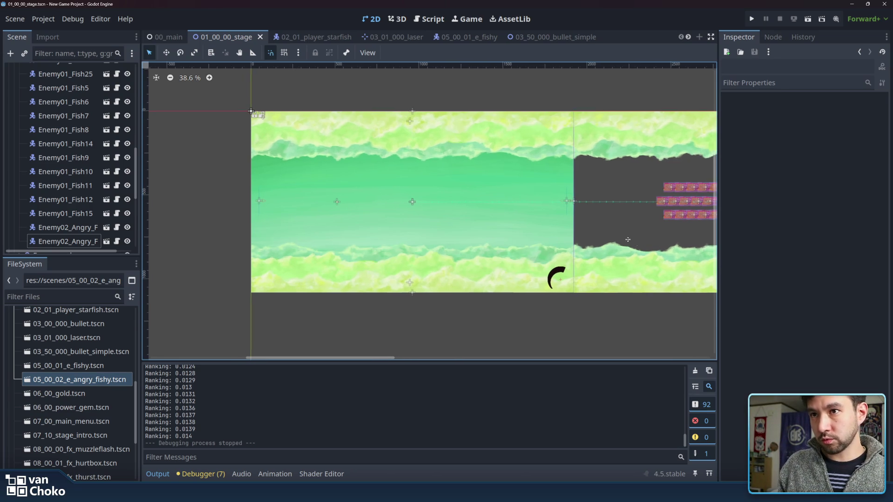
pyautogui.hscroll(5, 511, 237)
pyautogui.scroll(1, 511, 237)
pyautogui.hscroll(4, 595, 193)
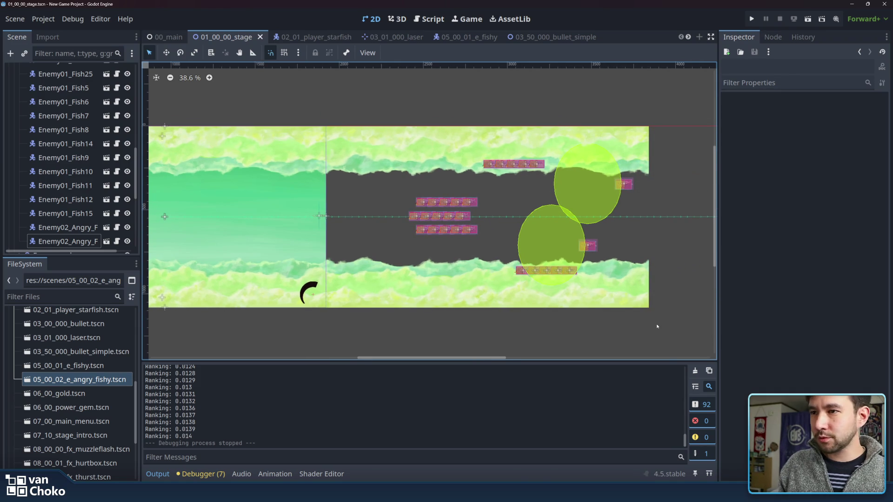
pyautogui.hscroll(-5, 657, 327)
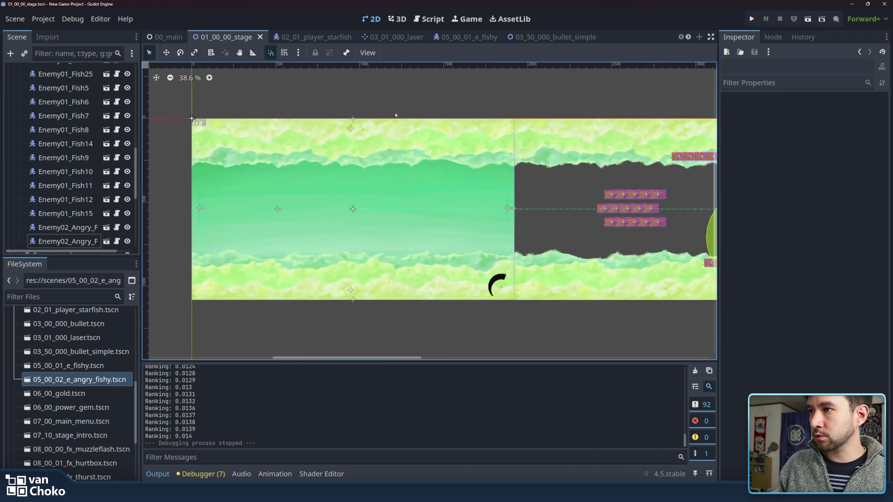
pyautogui.hscroll(-2, 405, 102)
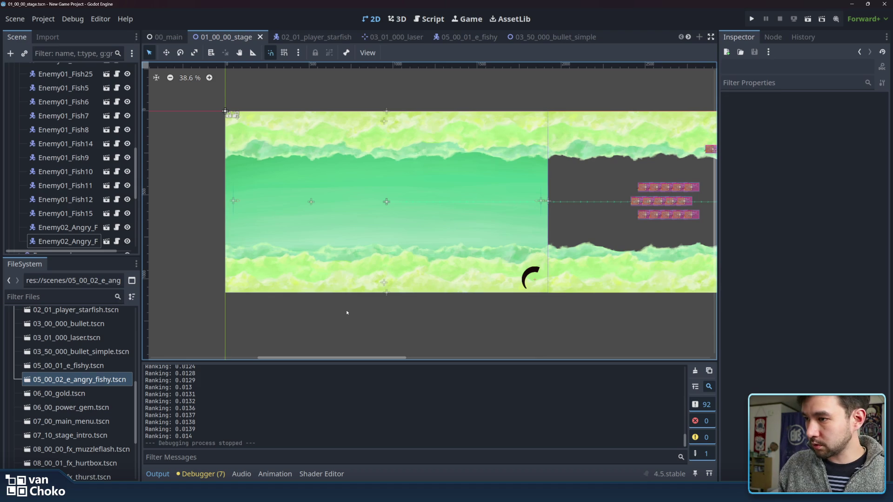
pyautogui.moveTo(347, 313); pyautogui.dragTo(378, 323)
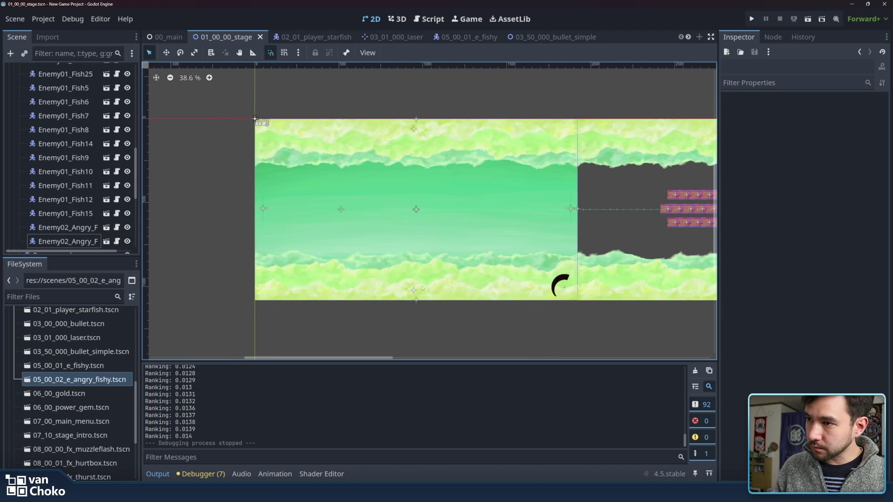
pyautogui.moveTo(319, 358)
pyautogui.mouseDown()
pyautogui.moveTo(465, 358)
pyautogui.moveTo(322, 357)
pyautogui.mouseUp()
pyautogui.moveTo(359, 332); pyautogui.dragTo(424, 329)
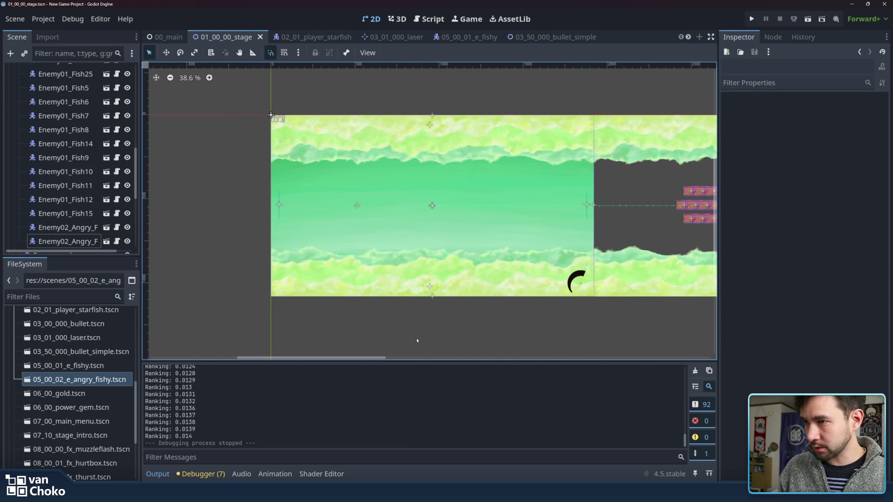
pyautogui.moveTo(496, 493)
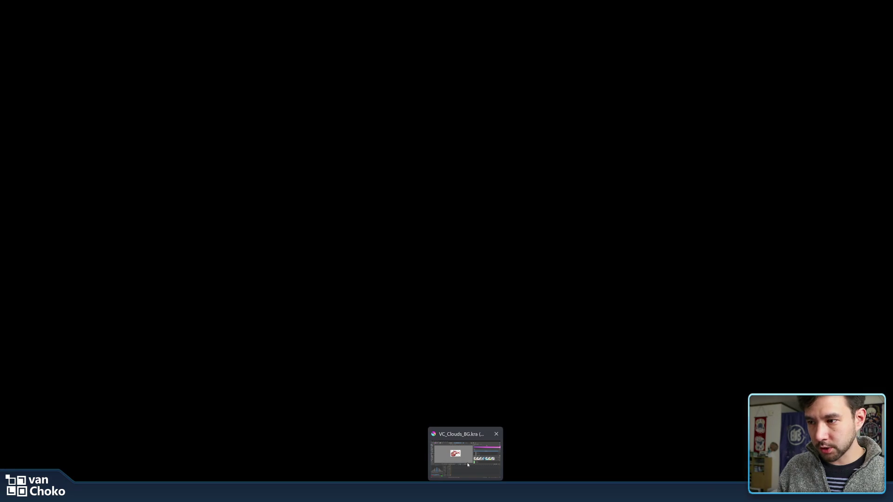
pyautogui.click(467, 462)
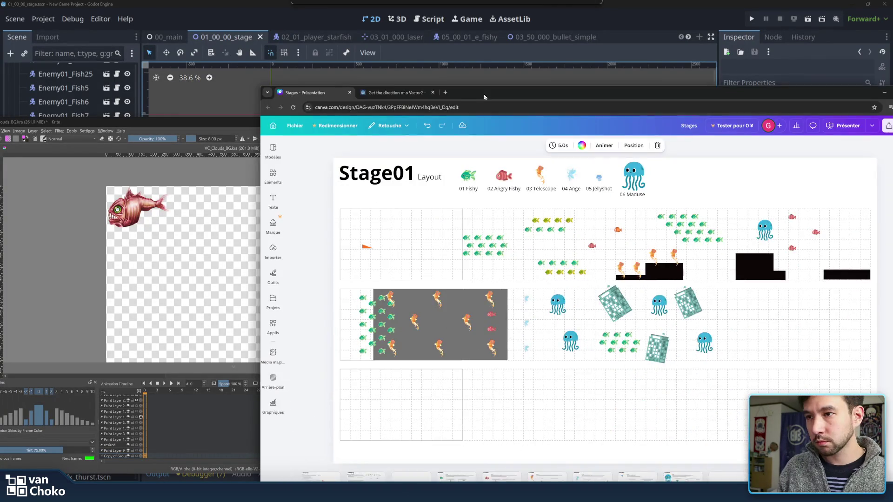
# Step: Move the Canva design doc window beside the Krita angry fish mockup
pyautogui.moveTo(484, 94)
pyautogui.mouseDown()
pyautogui.moveTo(404, 34)
pyautogui.moveTo(587, 110)
pyautogui.moveTo(500, 57)
pyautogui.mouseUp()
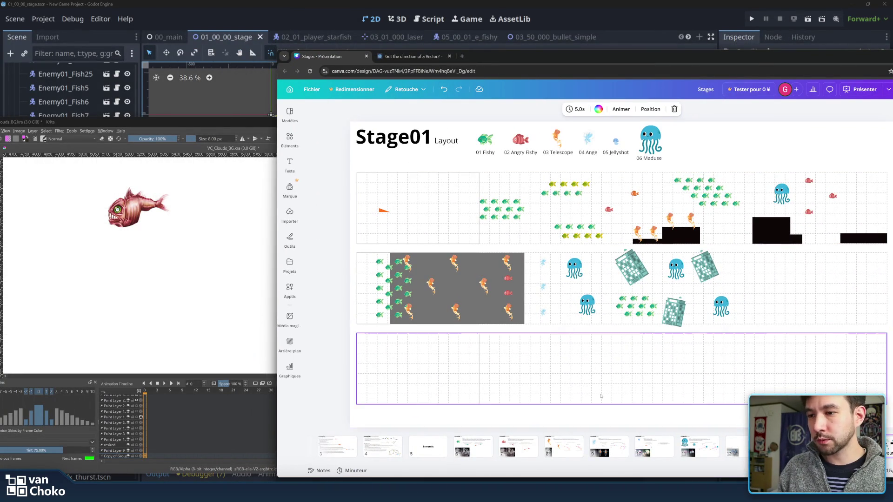
# Step: View the 03 Telescope and 05 Maduse enemy pages, then bring the Krita mockup forward
pyautogui.click(564, 446)
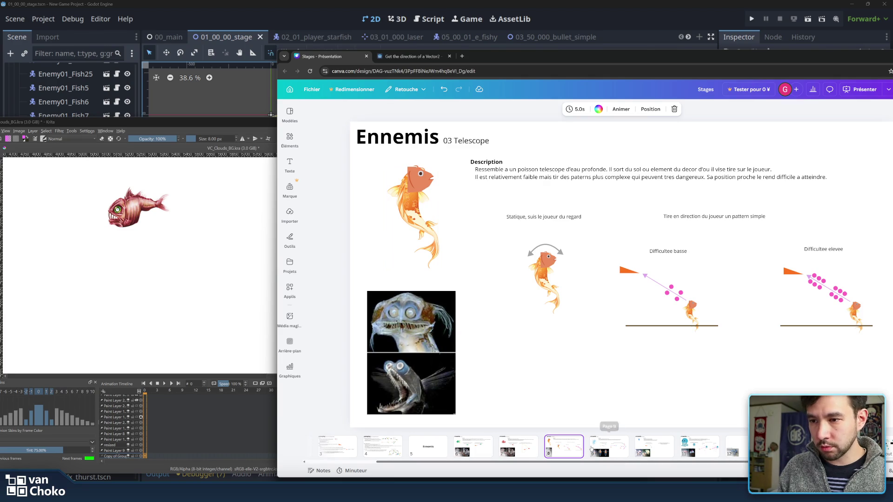
pyautogui.click(699, 445)
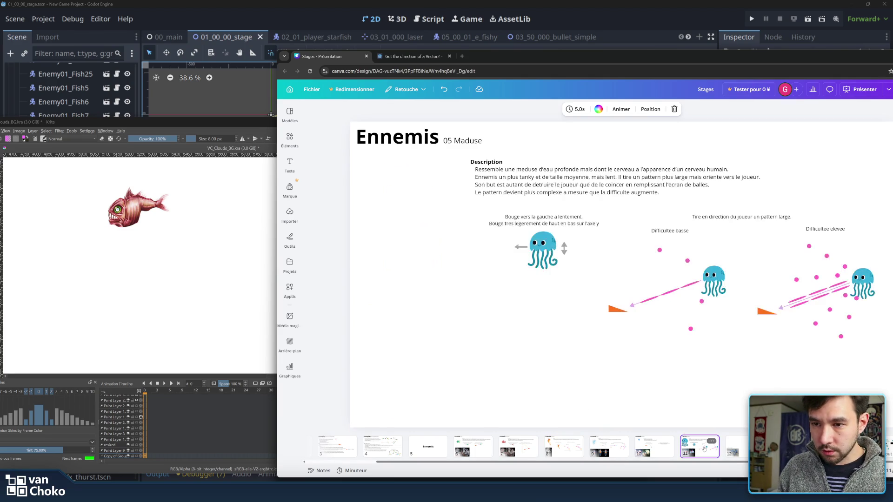
pyautogui.moveTo(589, 62)
pyautogui.mouseDown()
pyautogui.moveTo(536, 110)
pyautogui.moveTo(511, 271)
pyautogui.moveTo(522, 188)
pyautogui.mouseUp()
pyautogui.moveTo(463, 124); pyautogui.dragTo(480, 73)
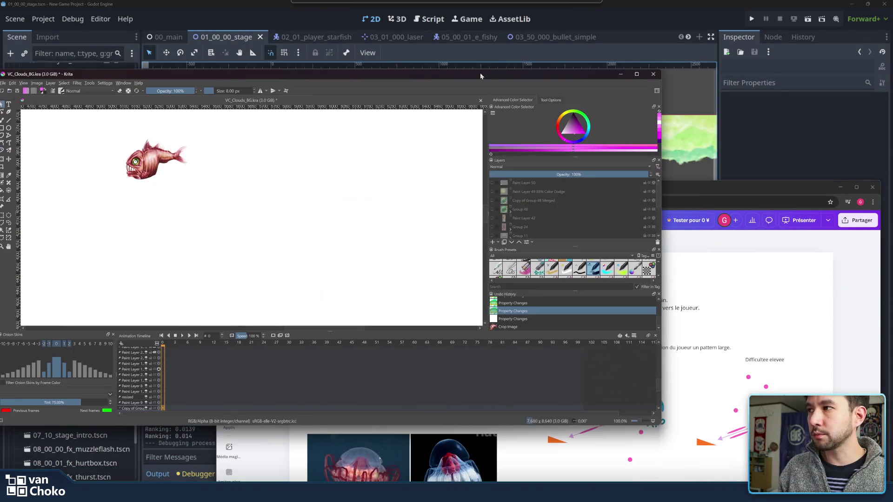
# Step: Step Undo History to the latest state with clouds, fish and bullets, view it, then minimize Krita
pyautogui.click(521, 307)
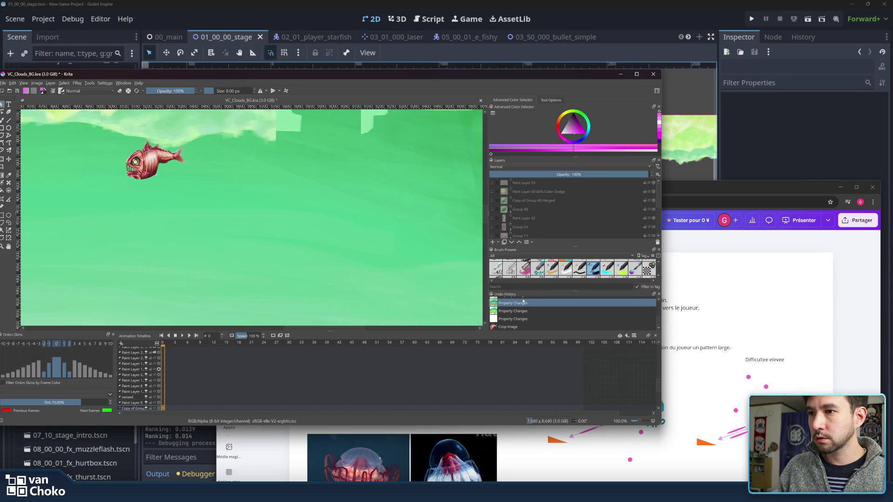
pyautogui.scroll(-2, 523, 307)
pyautogui.click(523, 316)
pyautogui.click(523, 323)
pyautogui.click(523, 316)
pyautogui.scroll(-6, 297, 207)
pyautogui.scroll(4, 297, 207)
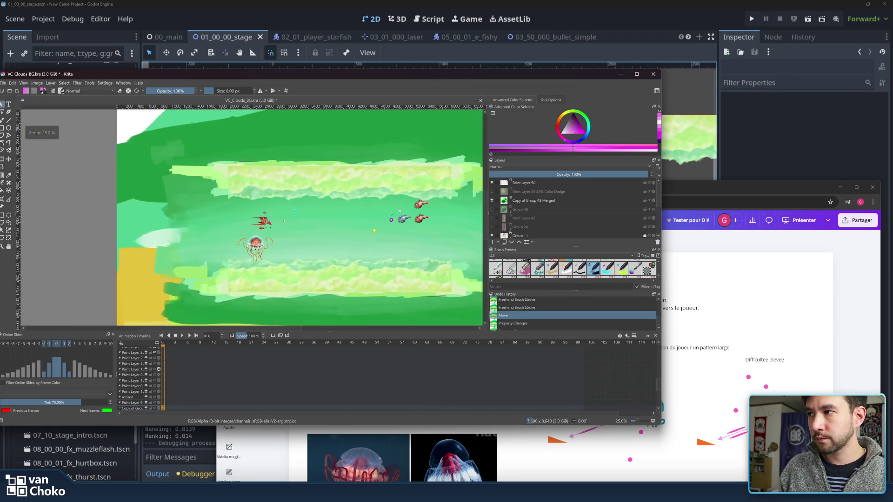
pyautogui.scroll(-2, 381, 226)
pyautogui.scroll(2, 381, 227)
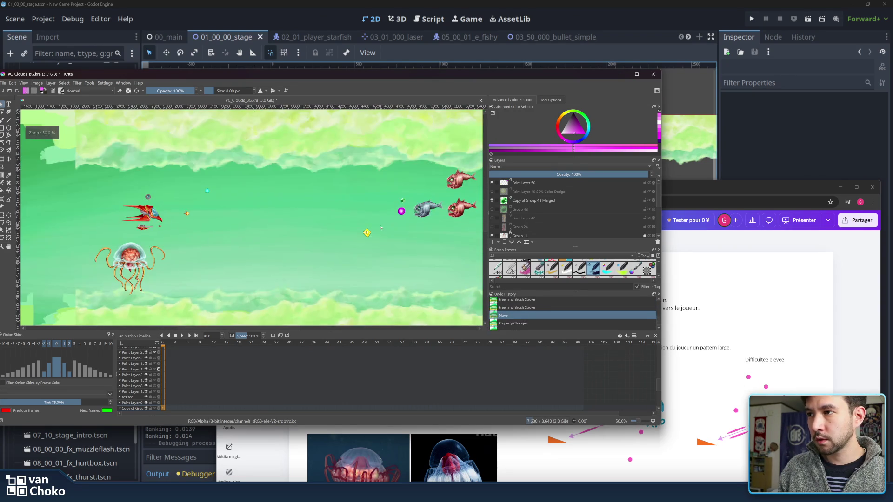
pyautogui.click(623, 75)
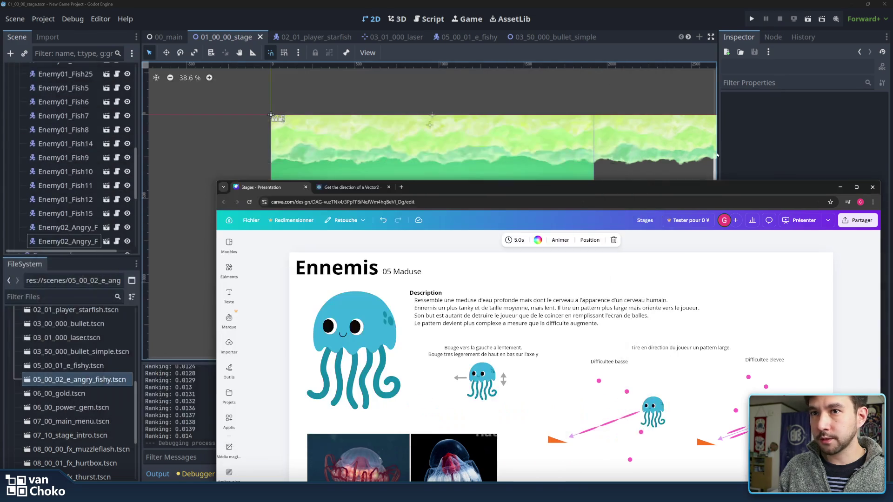
# Step: View Canva's 05 Jellyshot, 03 Telescope and Angry fishy pages, end on Telescope, then minimize Chrome
pyautogui.moveTo(719, 194)
pyautogui.mouseDown()
pyautogui.moveTo(662, 159)
pyautogui.moveTo(635, 69)
pyautogui.moveTo(642, 29)
pyautogui.mouseUp()
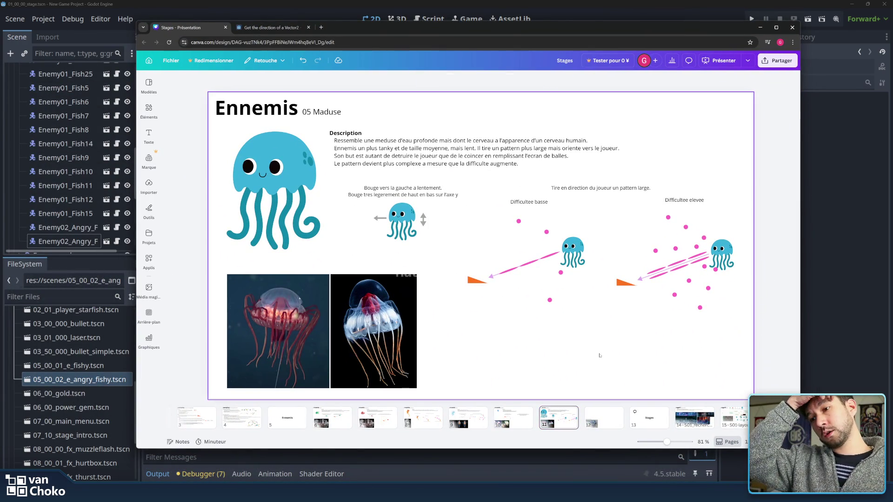
pyautogui.click(502, 412)
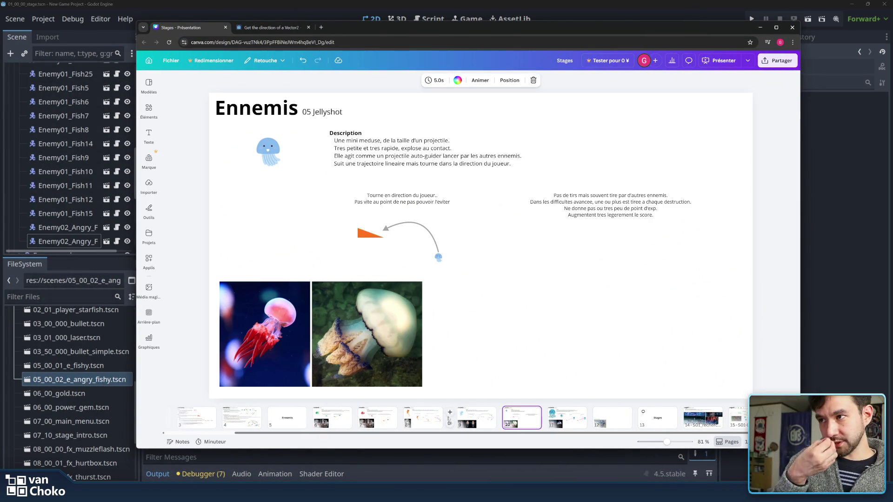
pyautogui.click(423, 416)
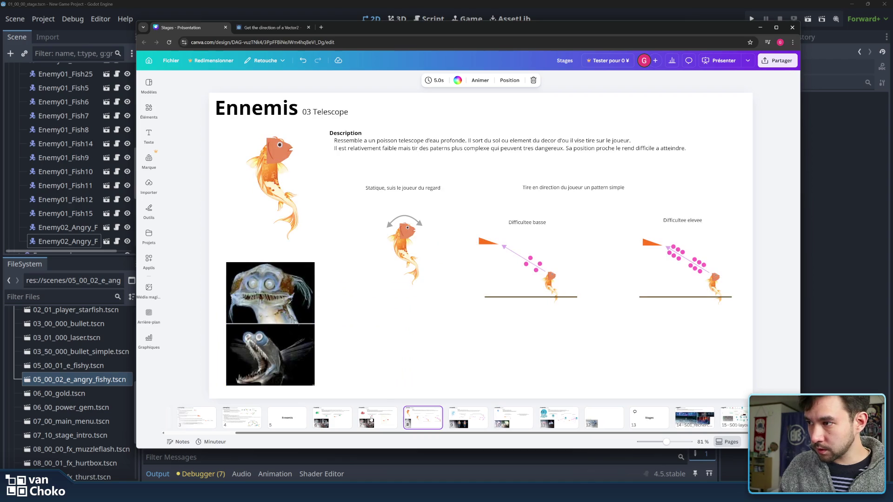
pyautogui.click(371, 420)
pyautogui.click(432, 423)
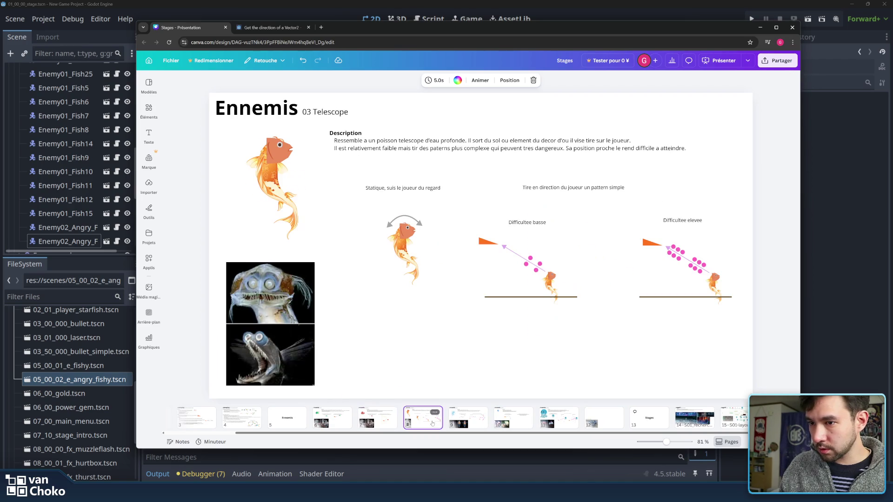
pyautogui.click(761, 29)
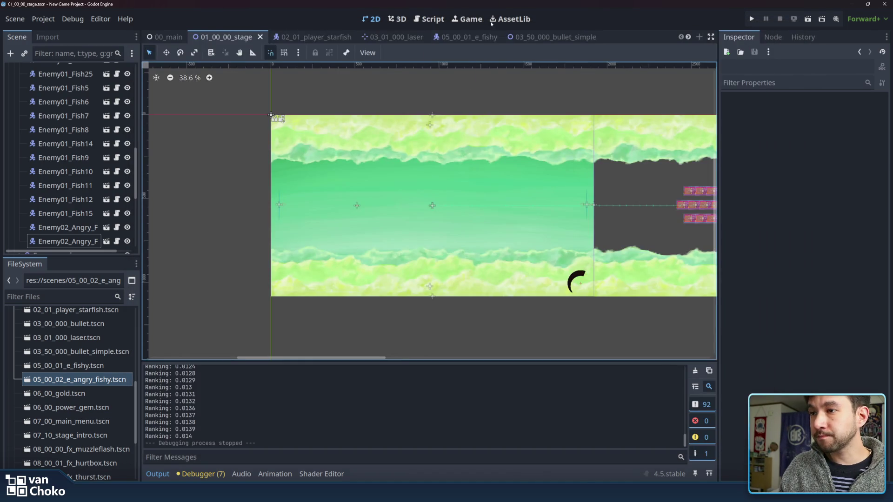
pyautogui.moveTo(551, 91); pyautogui.dragTo(539, 97)
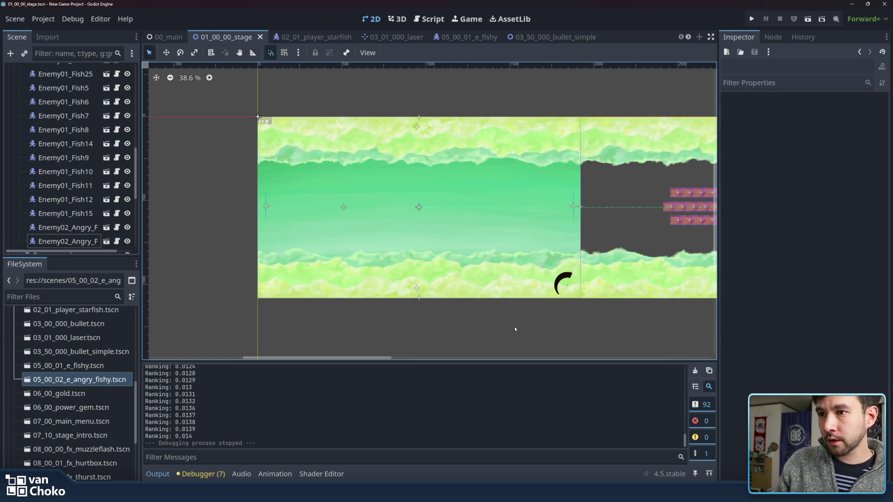
pyautogui.hscroll(-1, 523, 329)
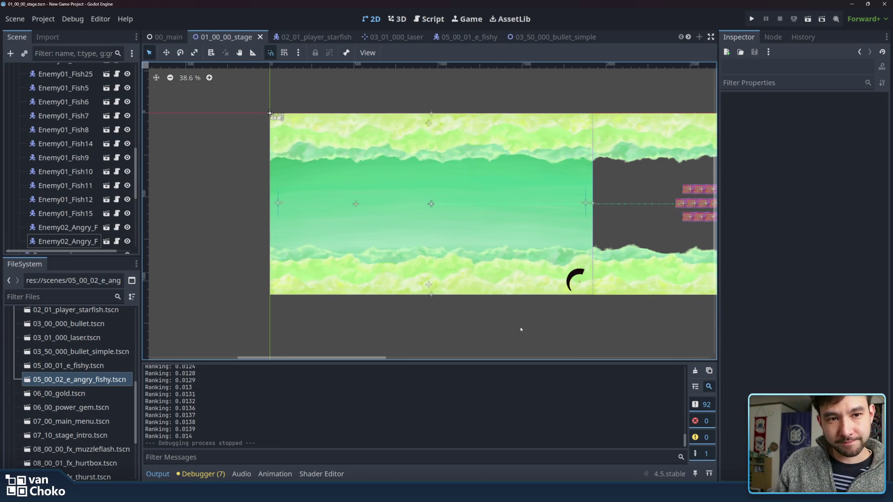